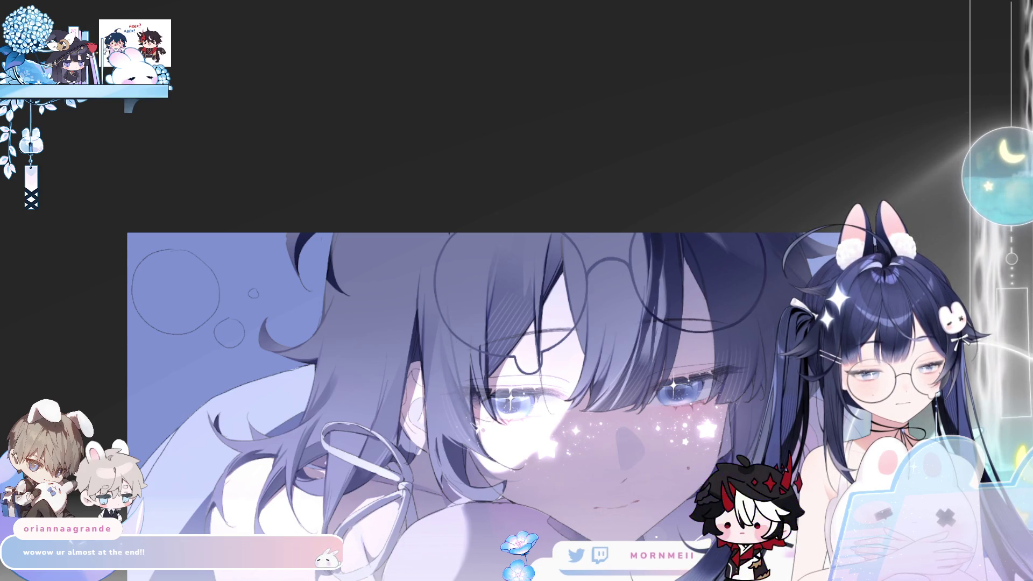
# - Mirror the view to check the face, then pan so both of the boy's eyes show
pyautogui.press('h')
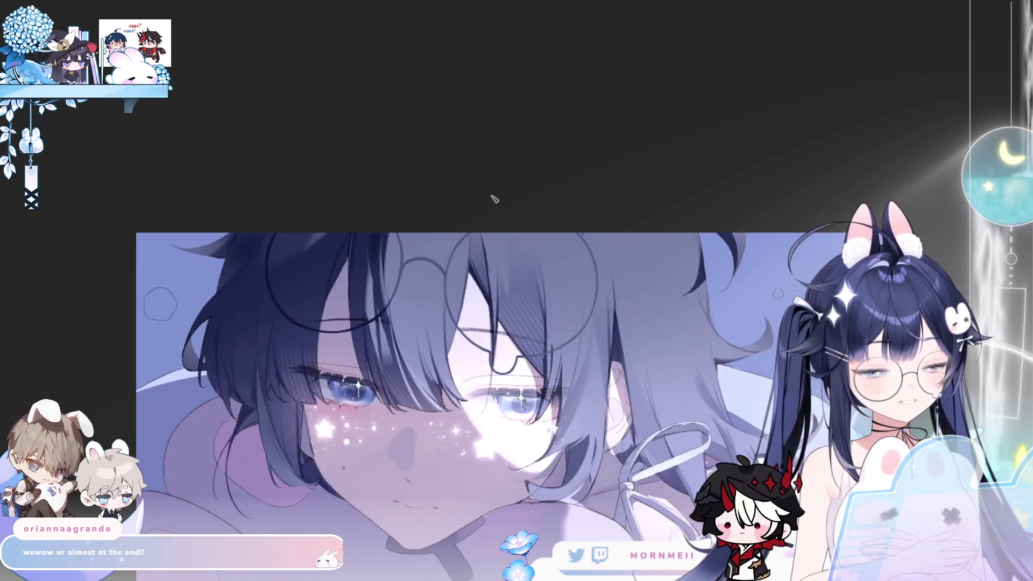
pyautogui.press('h')
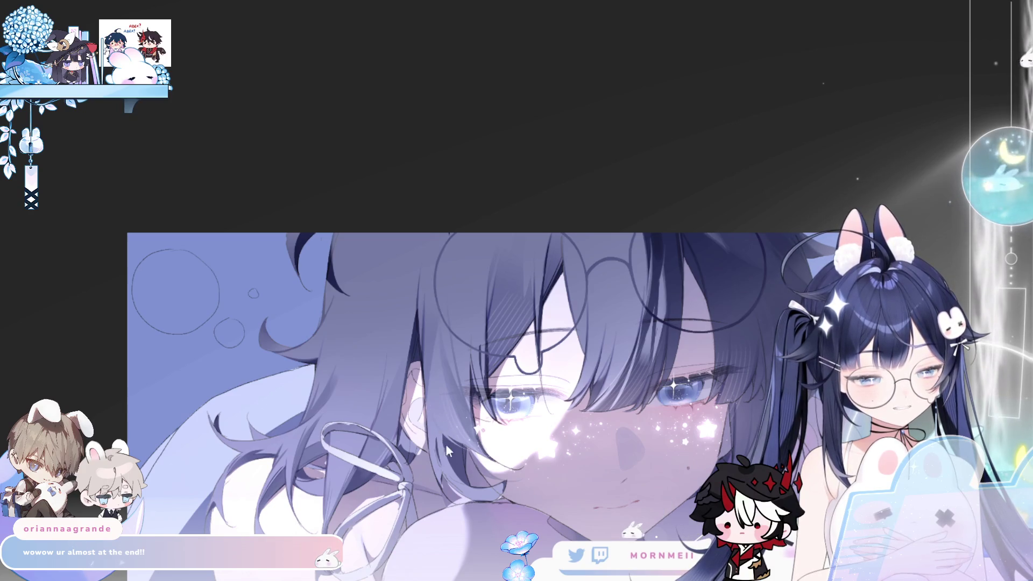
pyautogui.scroll(3, 436, 399)
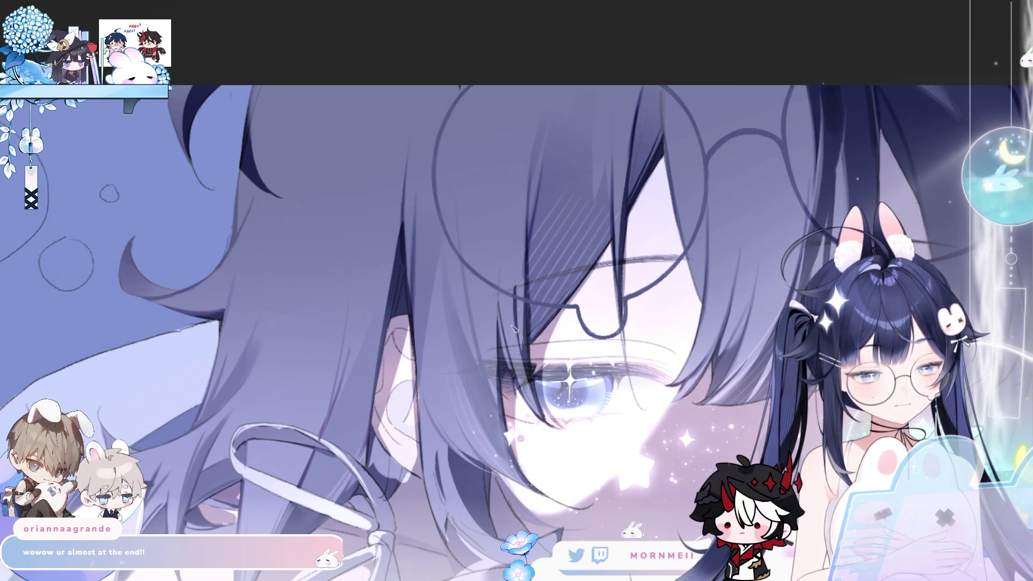
pyautogui.press('h')
pyautogui.press('h')
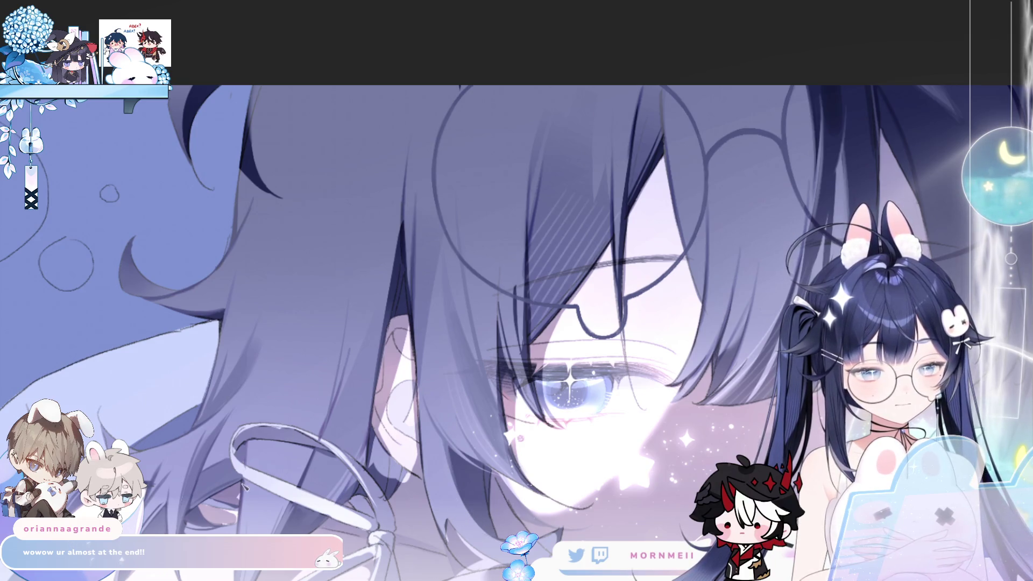
pyautogui.moveTo(467, 504); pyautogui.dragTo(341, 145)
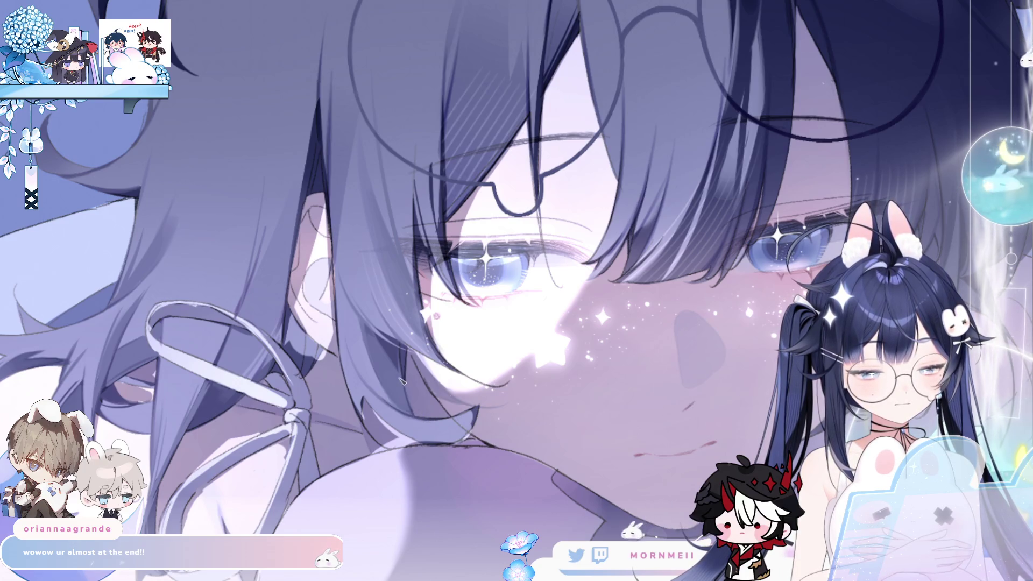
# - Compare the face mirrored and normal, then frame the full face and its sparkles
pyautogui.press('h')
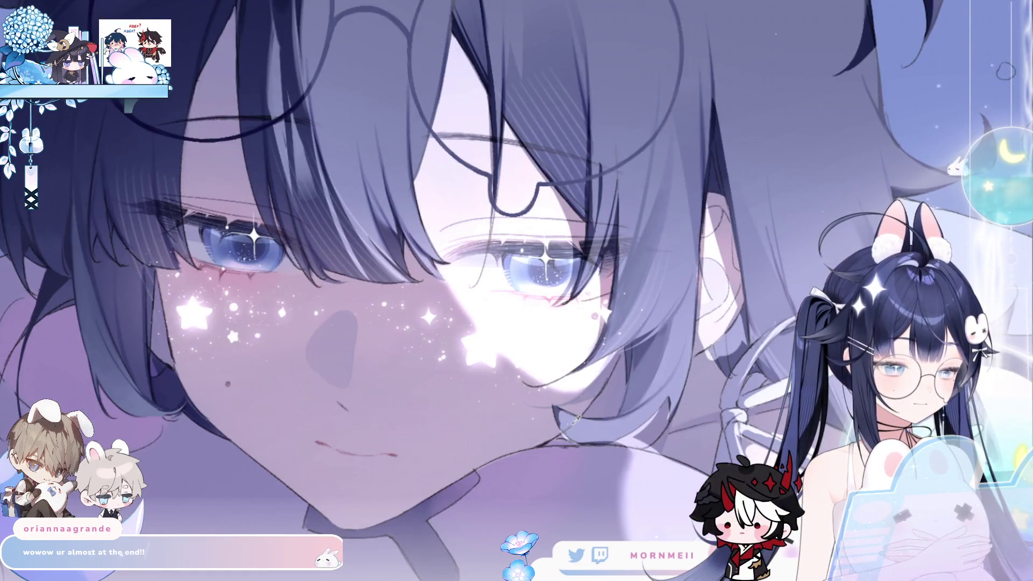
pyautogui.press('h')
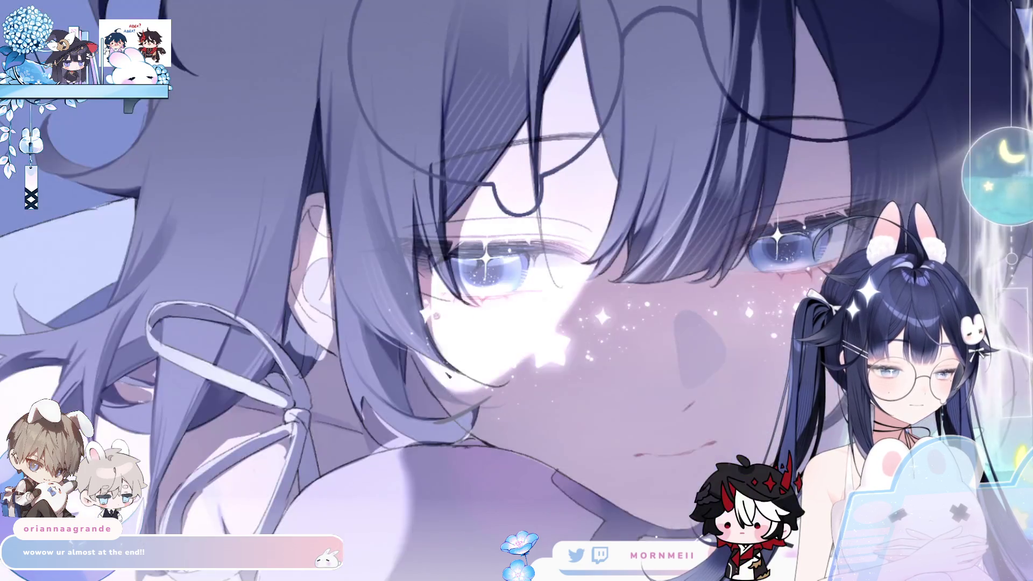
pyautogui.press('h')
pyautogui.moveTo(618, 426); pyautogui.dragTo(335, 394)
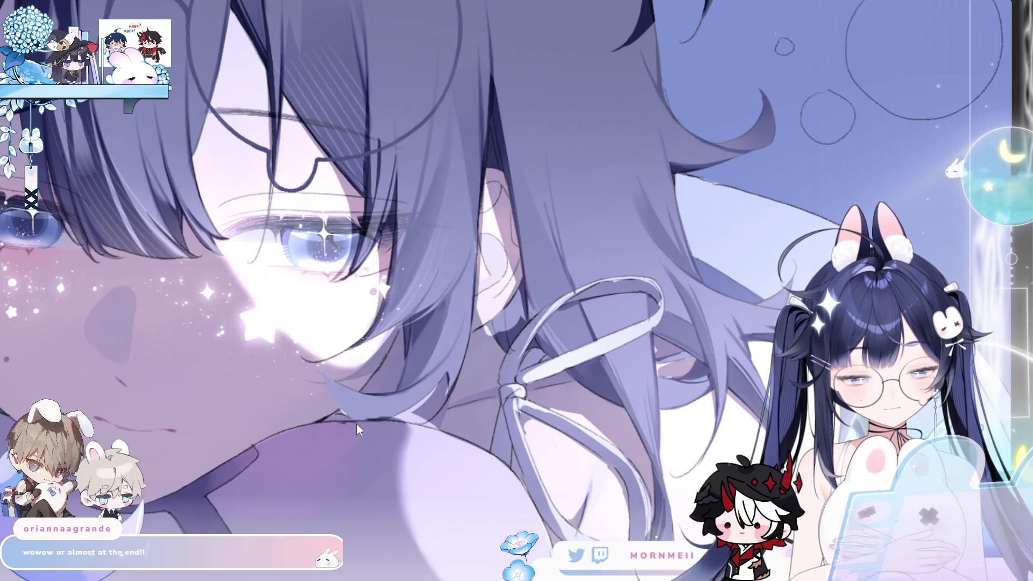
pyautogui.moveTo(355, 387)
pyautogui.mouseDown()
pyautogui.moveTo(373, 174)
pyautogui.moveTo(291, 344)
pyautogui.mouseUp()
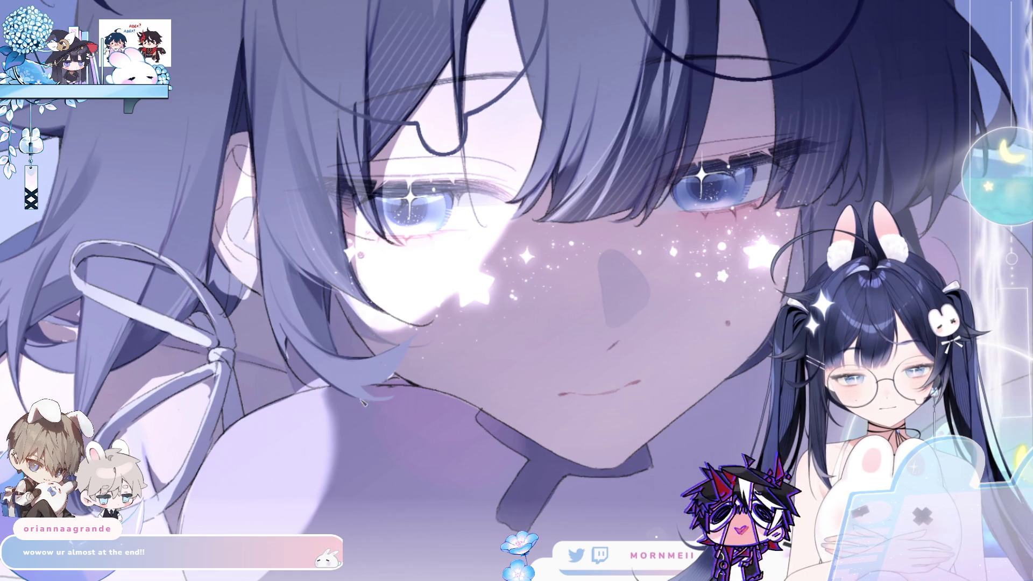
# - Toggle the mirrored view several times to check the face's symmetry
pyautogui.press('h')
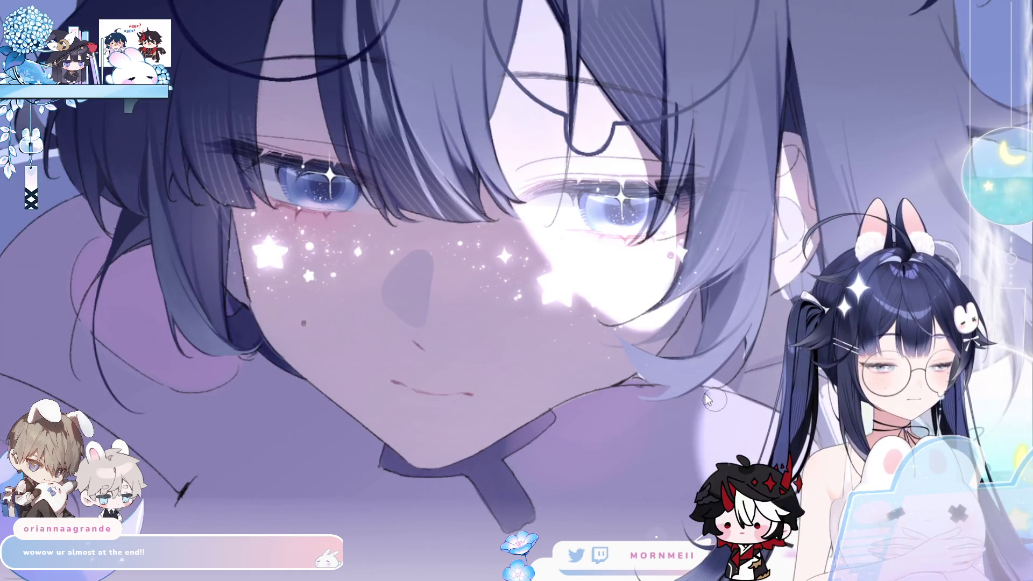
pyautogui.press('h')
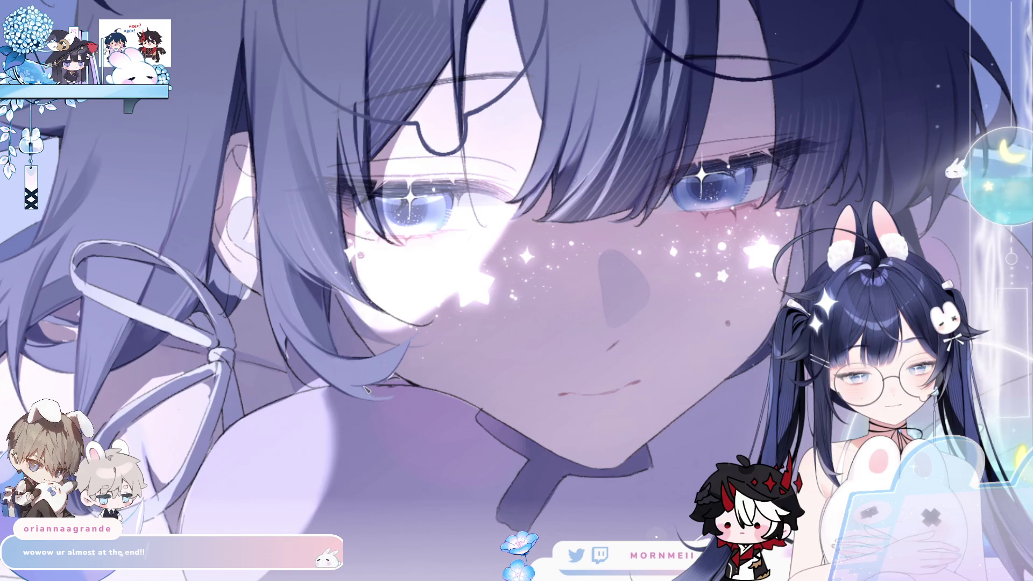
pyautogui.press('h')
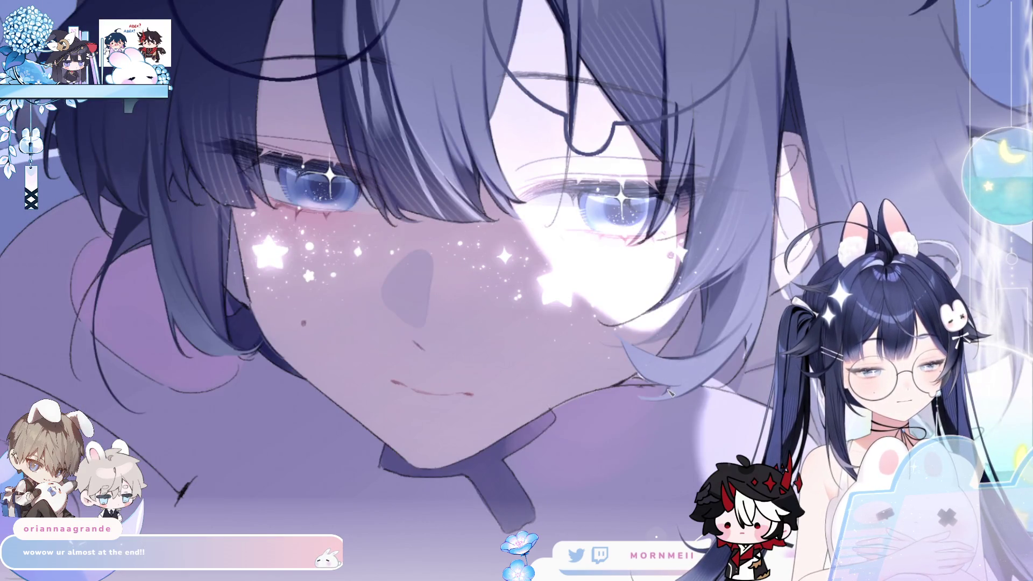
pyautogui.press('h')
pyautogui.press('h')
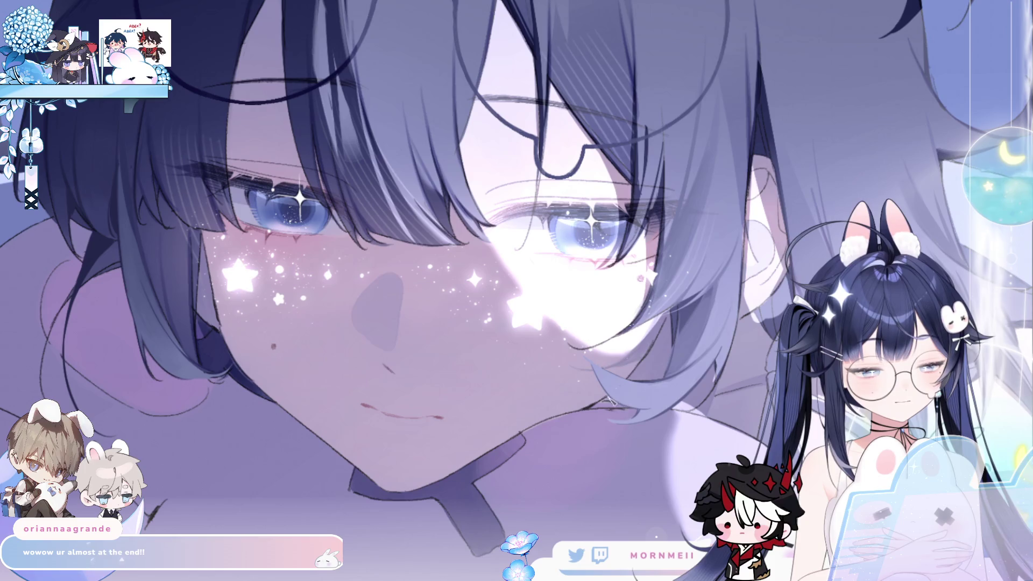
pyautogui.press('h')
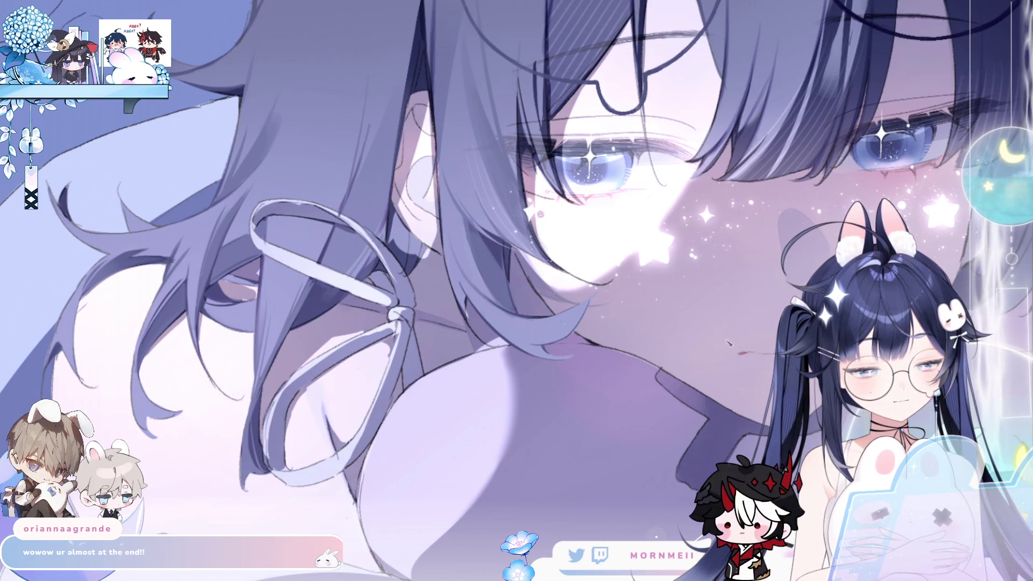
pyautogui.press('h')
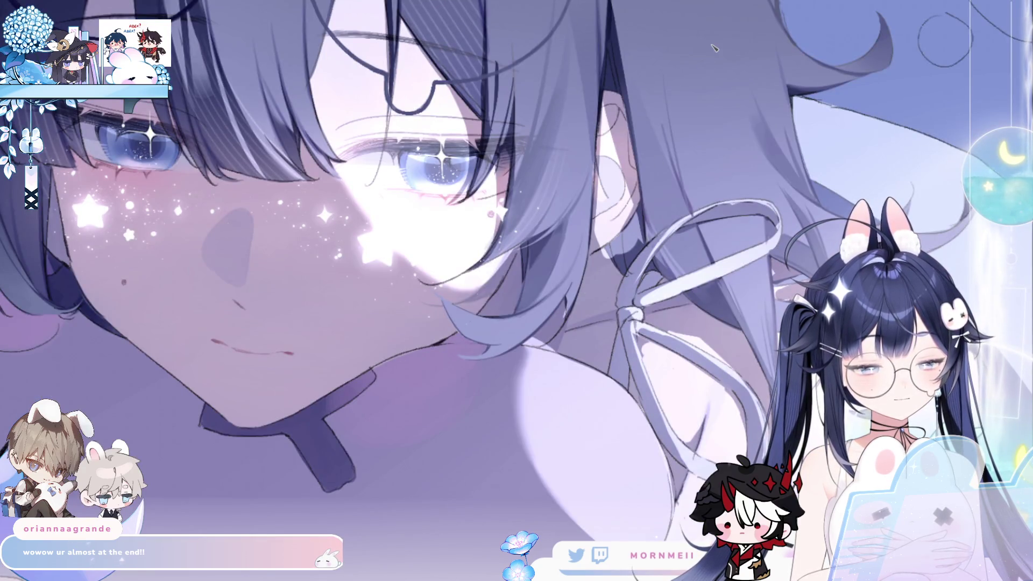
pyautogui.press('h')
pyautogui.scroll(-2, 381, 402)
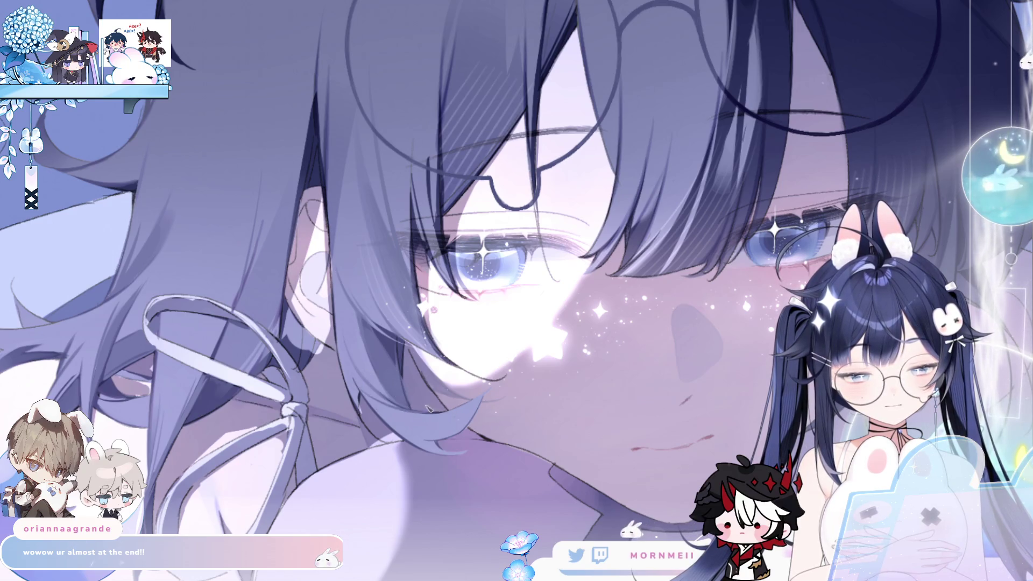
# - Mirror the face again to check proportions, then pan to the top of the artwork
pyautogui.press('h')
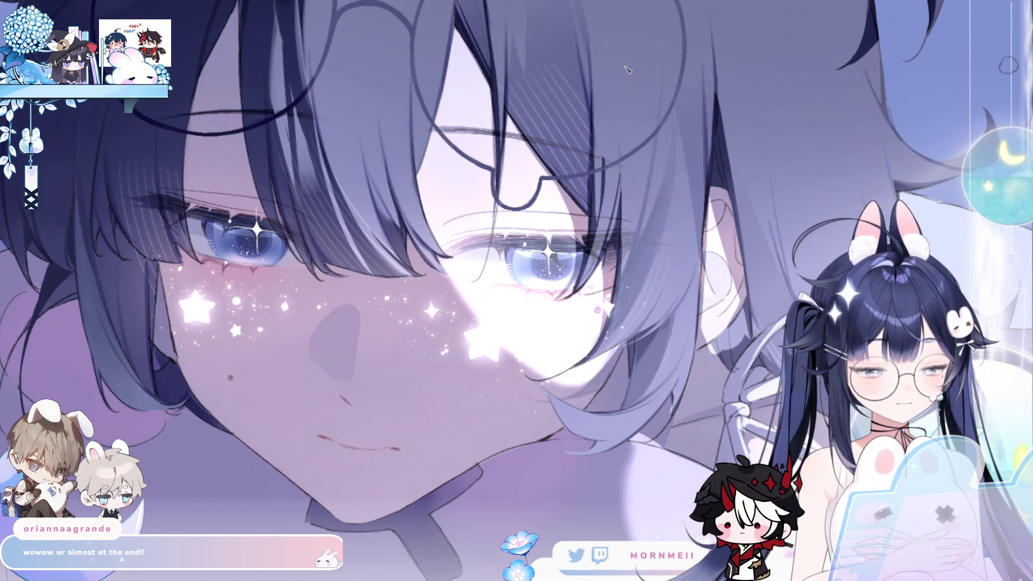
pyautogui.press('h')
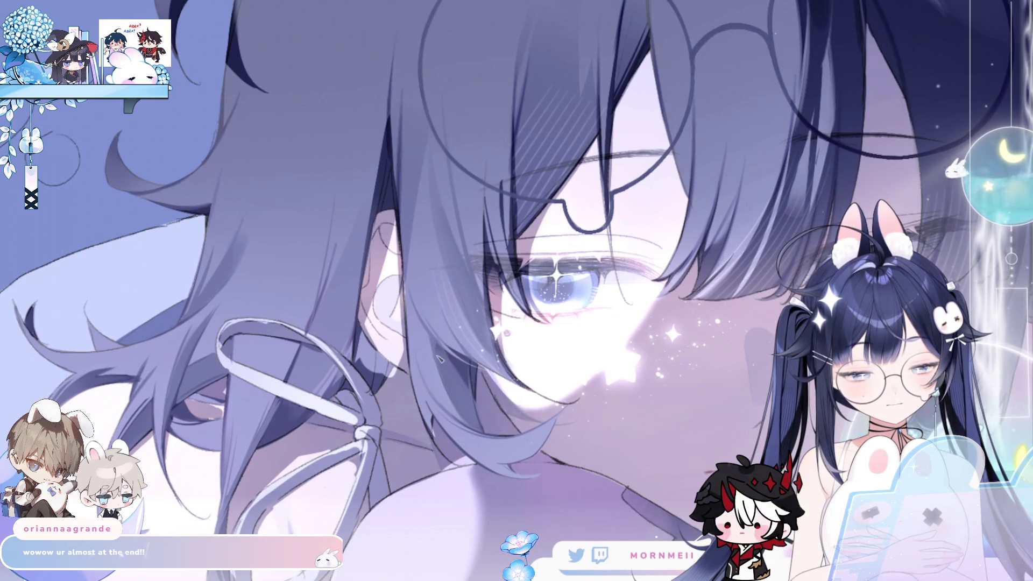
pyautogui.press('h')
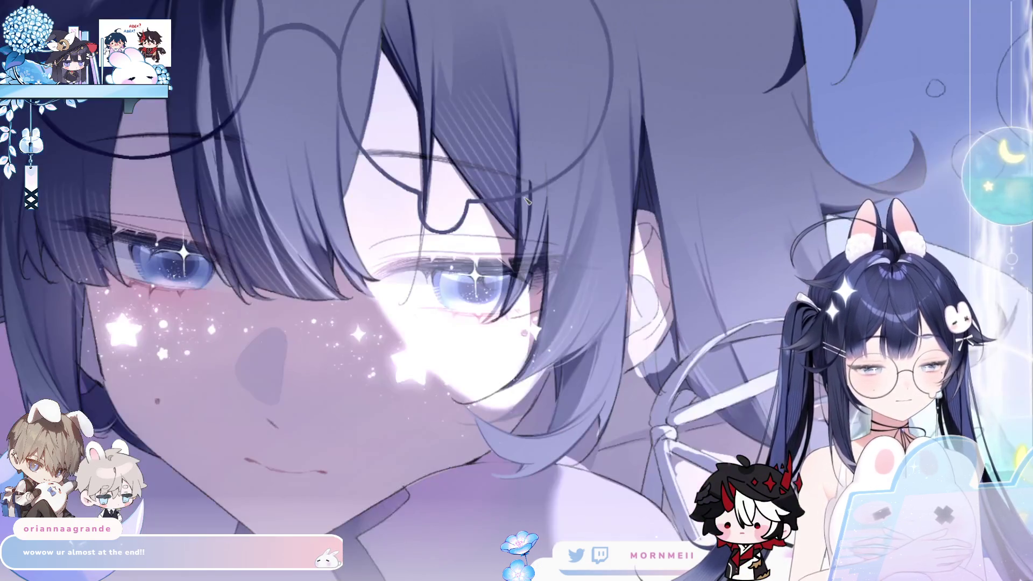
pyautogui.press('h')
pyautogui.moveTo(587, 135); pyautogui.dragTo(555, 276)
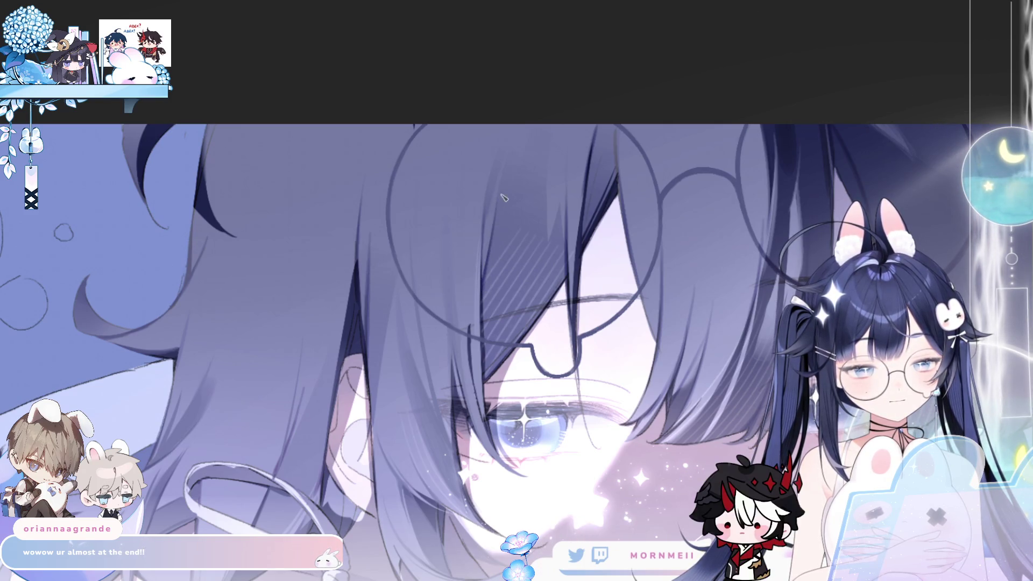
# - Fit the whole illustration on screen, then zoom back in closer on the boy's face
pyautogui.hotkey('ctrl', '0')
pyautogui.press('h')
pyautogui.press('h')
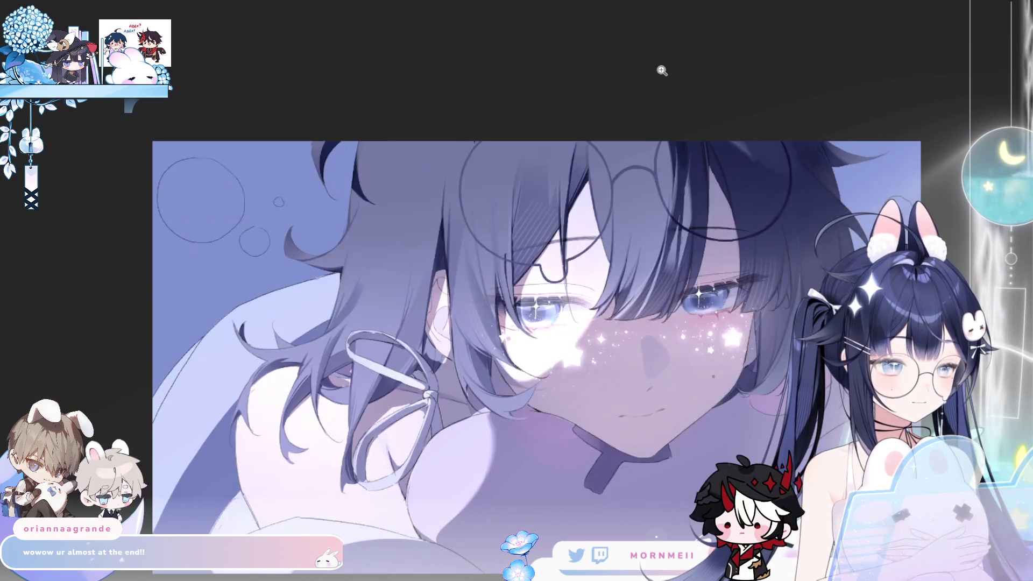
pyautogui.click(543, 217)
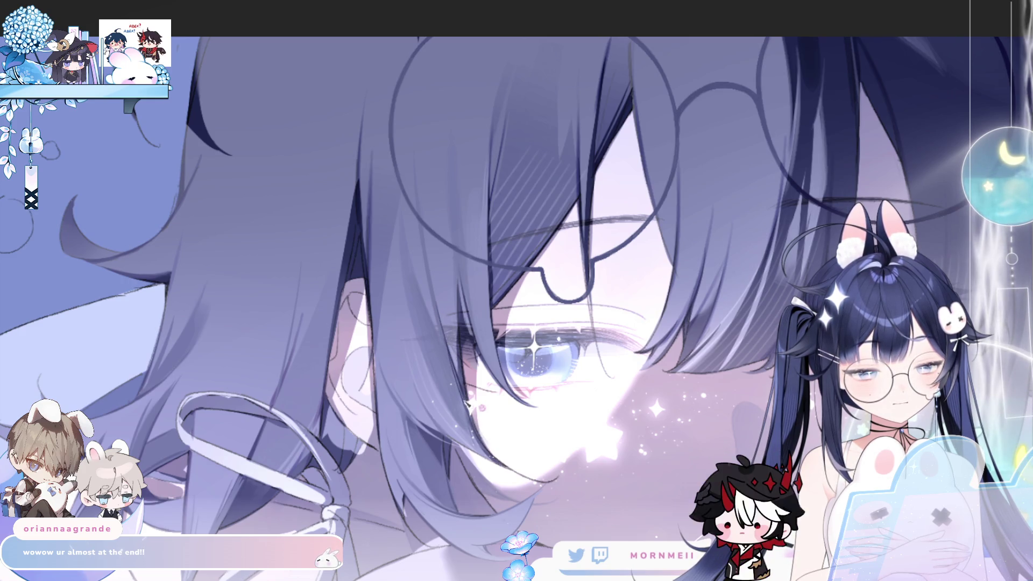
pyautogui.hotkey('ctrl', '0')
pyautogui.press('h')
pyautogui.press('h')
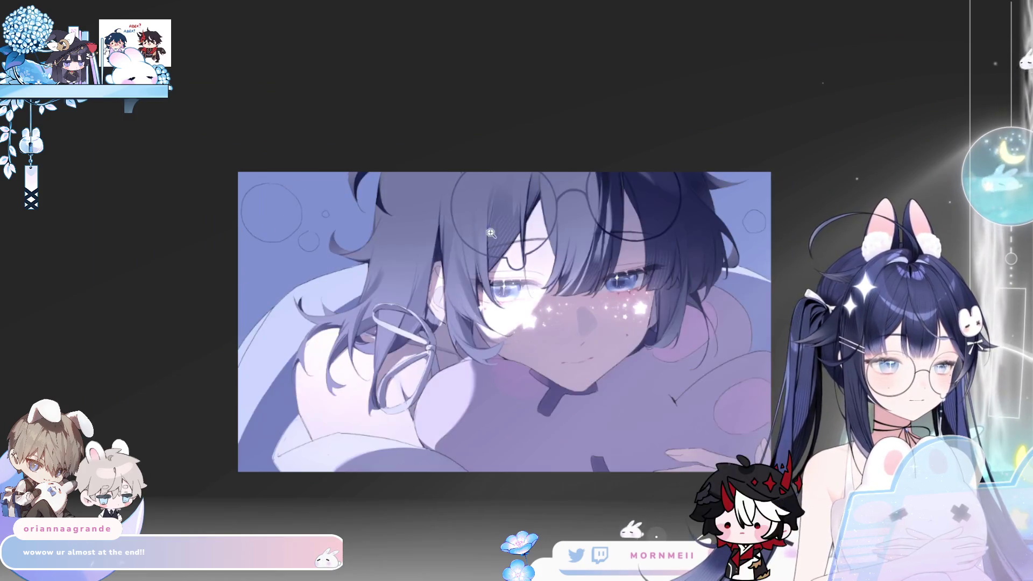
pyautogui.scroll(2, 564, 179)
pyautogui.moveTo(563, 179); pyautogui.dragTo(472, 240)
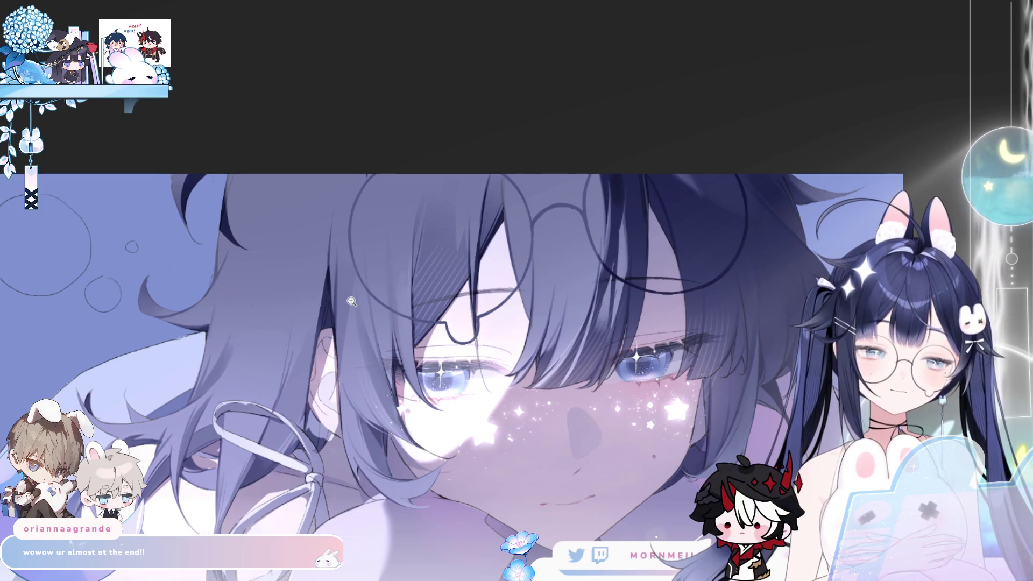
pyautogui.click(412, 223)
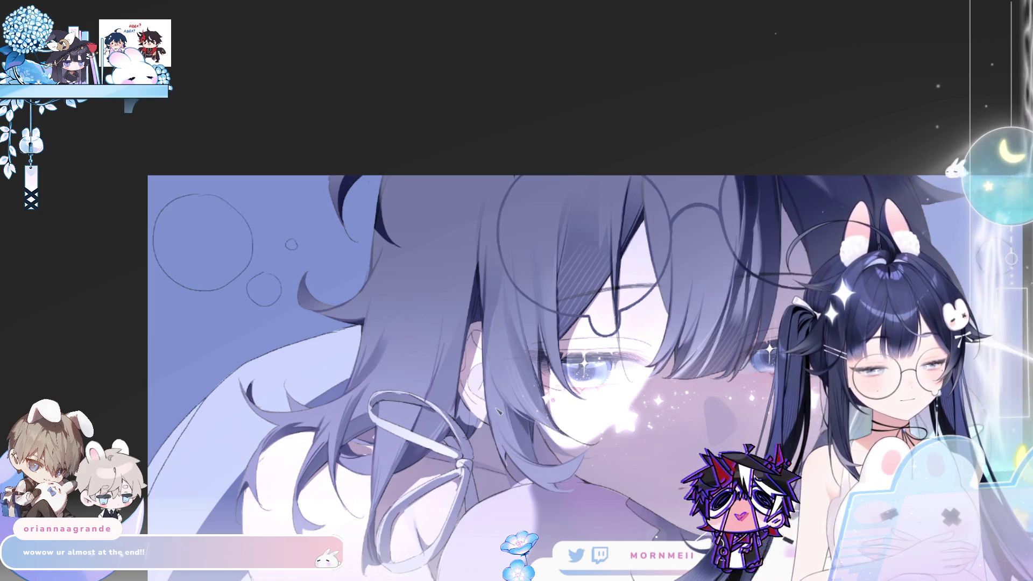
# - Zoom in on the boy's eye and glasses, mirroring the canvas to compare
pyautogui.press('h')
pyautogui.press('h')
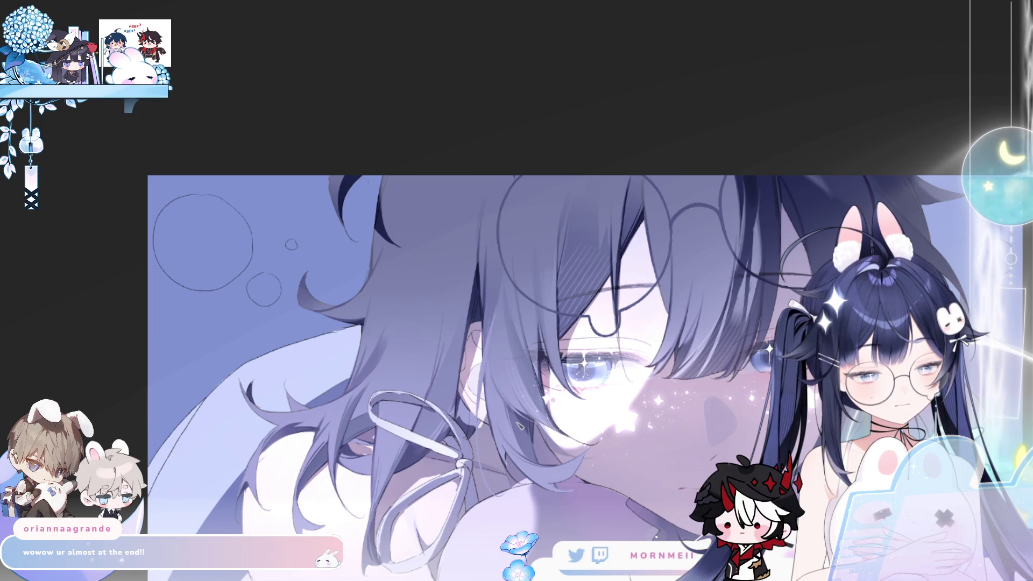
pyautogui.click(504, 436)
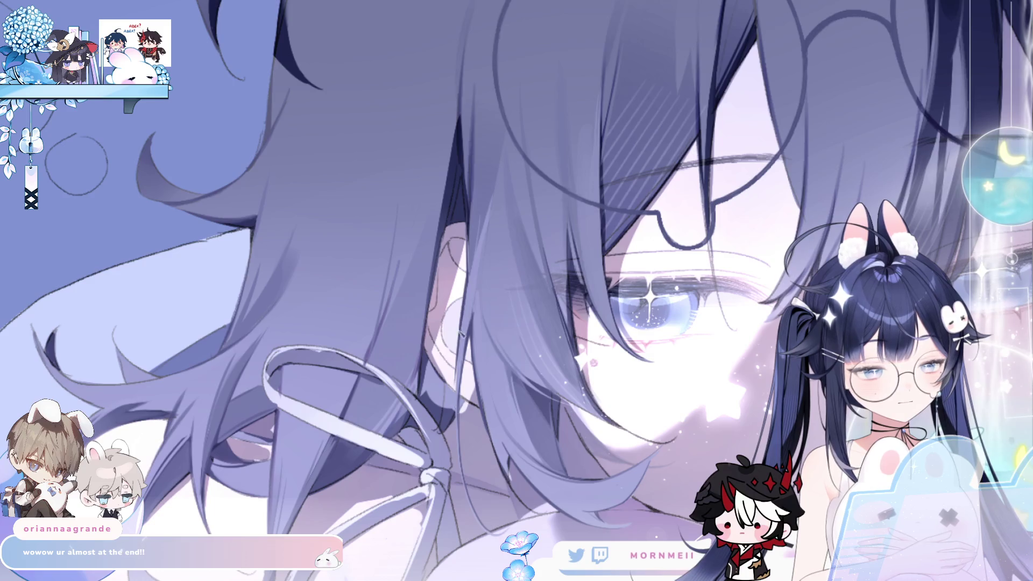
pyautogui.hotkey('ctrl', '-')
pyautogui.press('h')
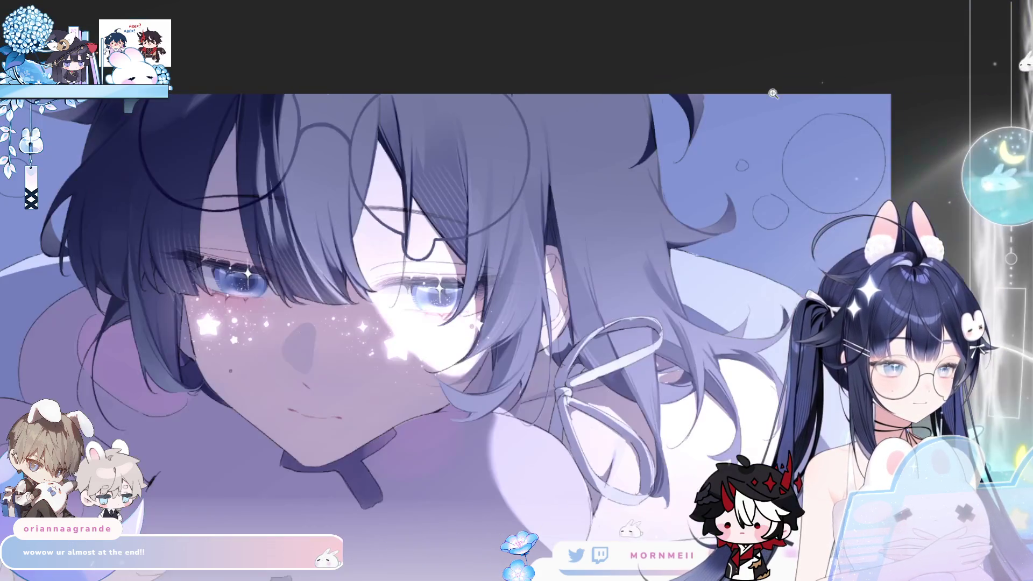
pyautogui.press('h')
pyautogui.click(507, 333)
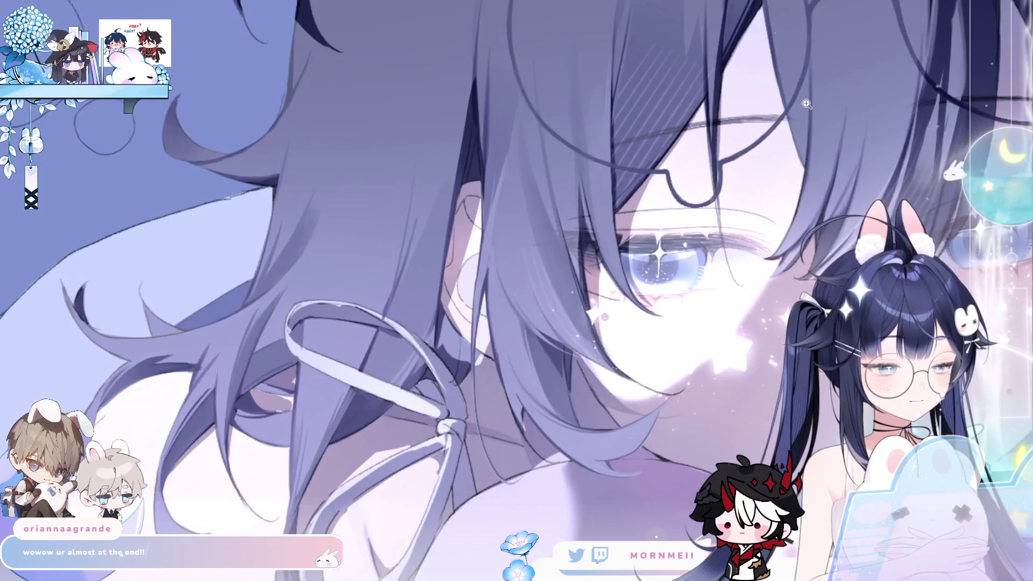
pyautogui.press('h')
pyautogui.press('h')
pyautogui.press('h')
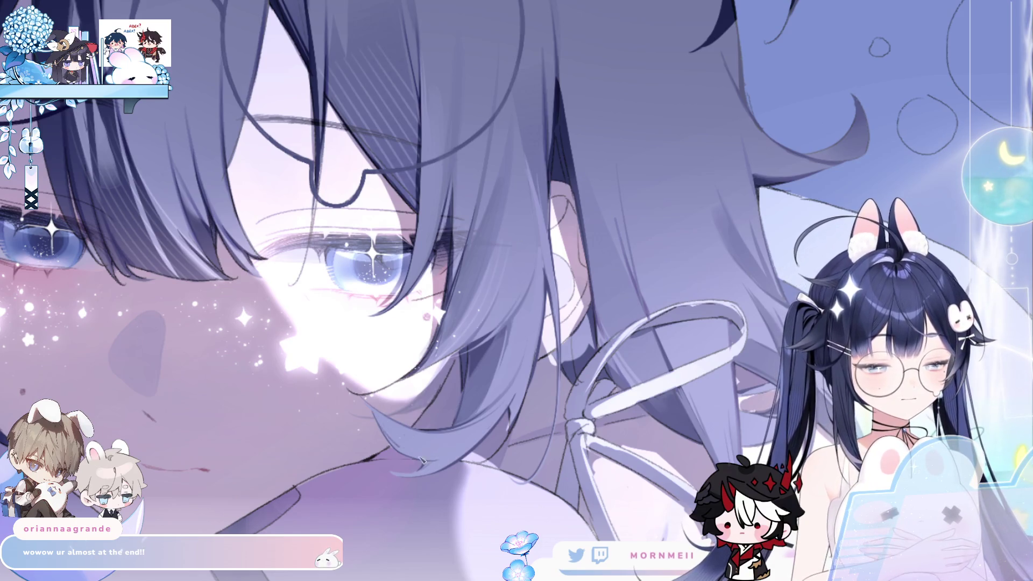
pyautogui.press('h')
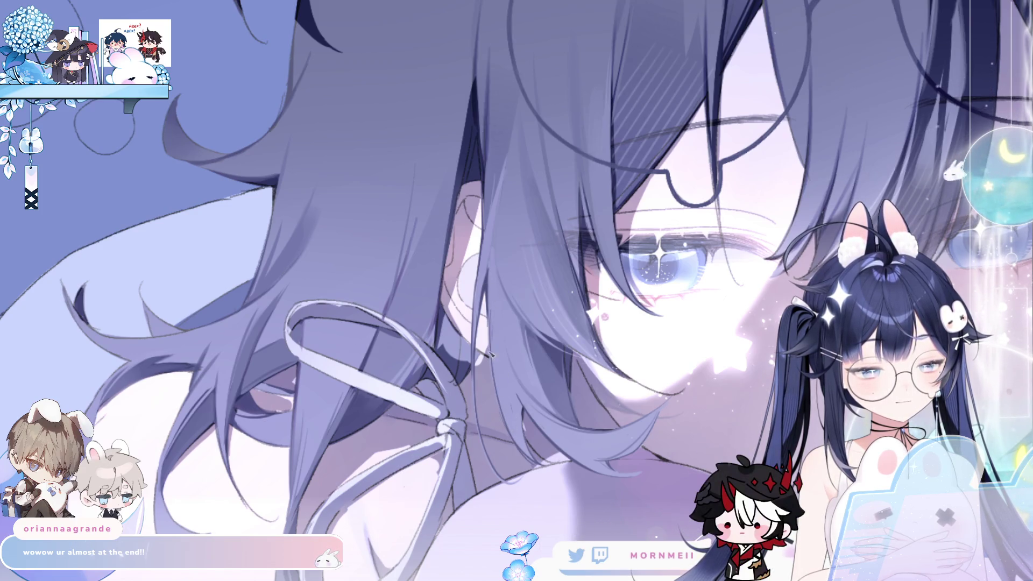
# - Mirror the canvas back and forth to check the artwork's overall balance
pyautogui.scroll(-3, 849, 70)
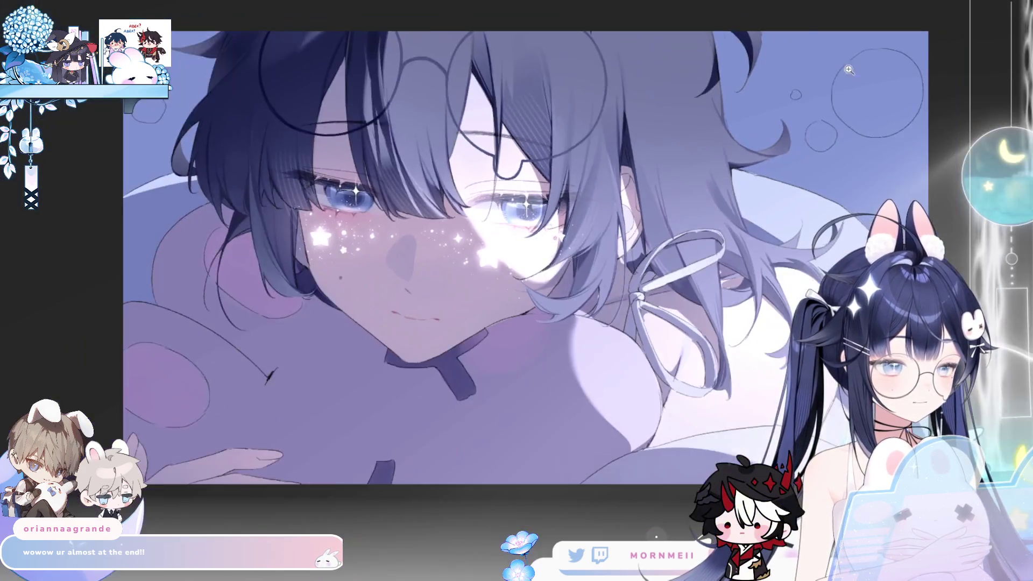
pyautogui.press('h')
pyautogui.press('h')
pyautogui.scroll(3, 620, 247)
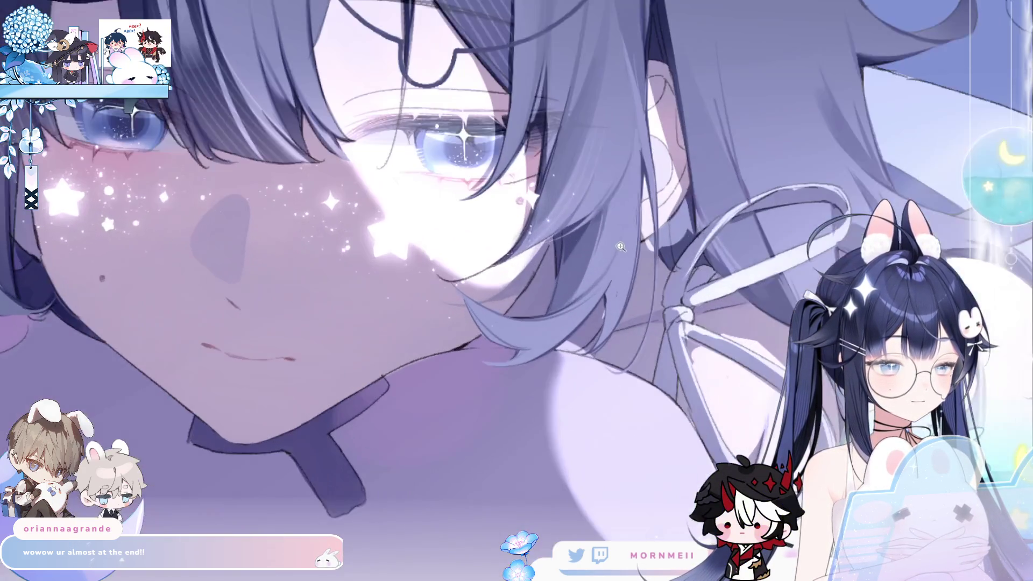
pyautogui.press('h')
pyautogui.press('h')
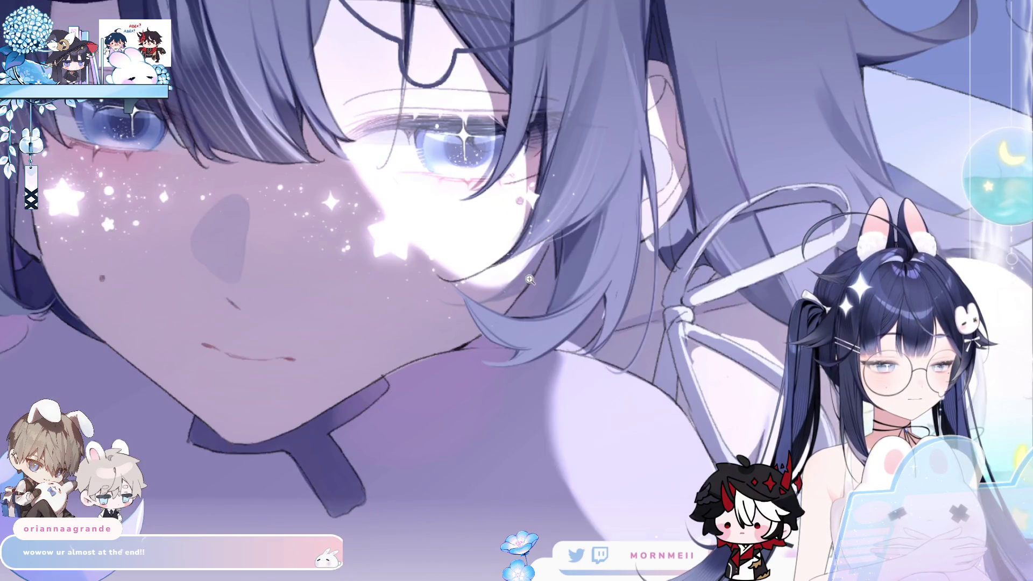
pyautogui.press('h')
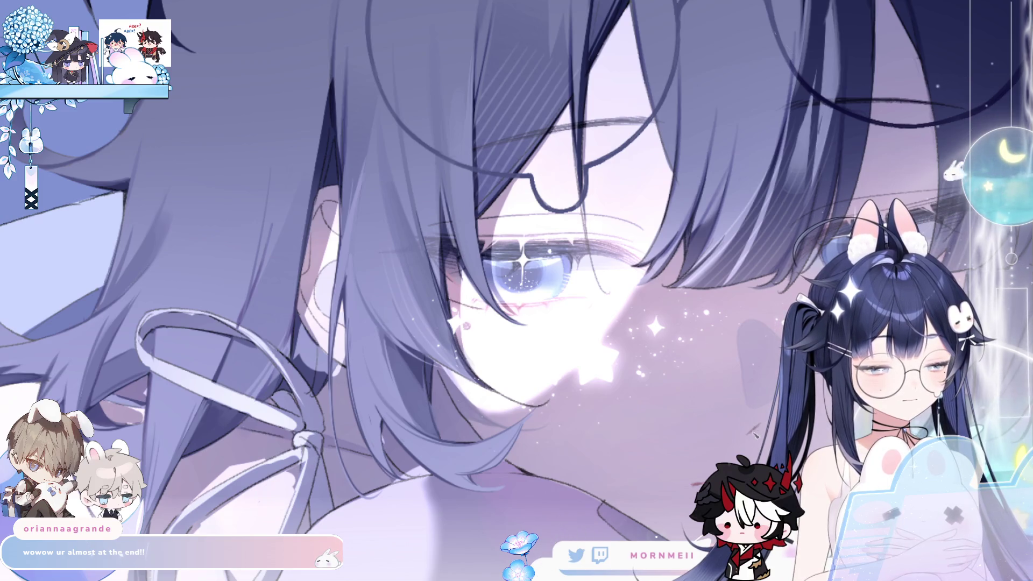
pyautogui.press('h')
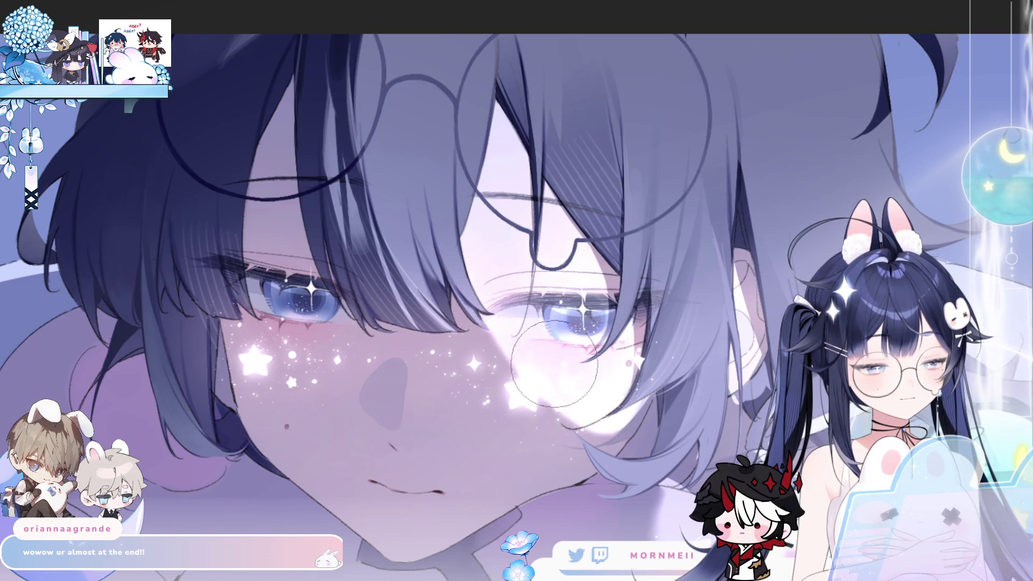
# - Fit the whole artwork, compare it mirrored, then zoom in close on the face with Ctrl+plus
pyautogui.press('h')
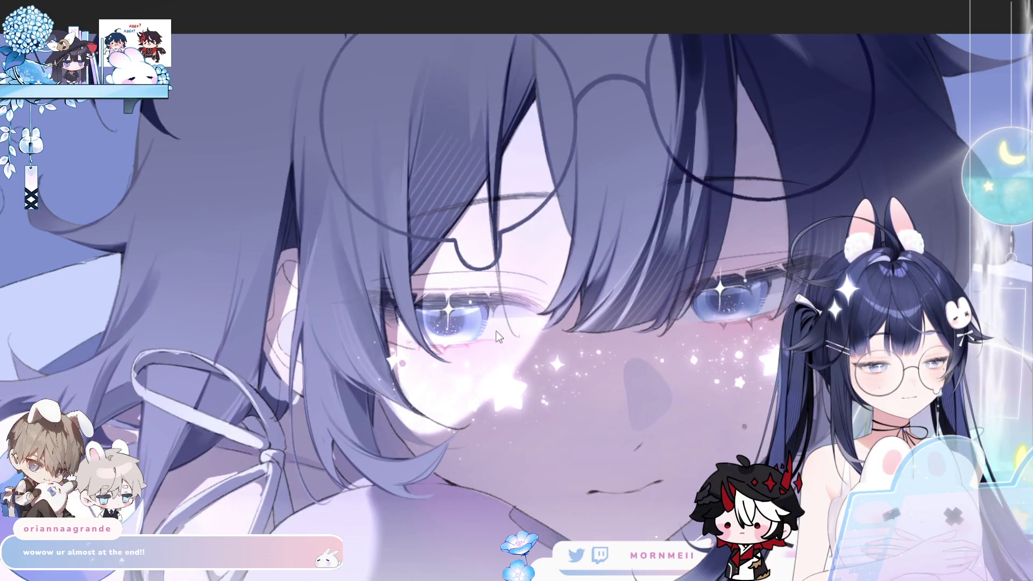
pyautogui.hotkey('ctrl', '0')
pyautogui.press('h')
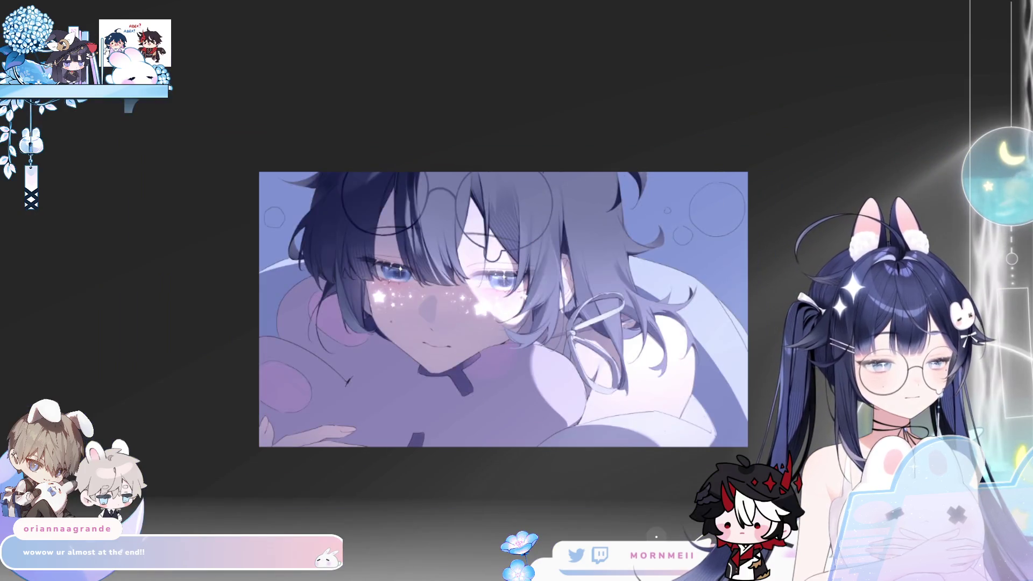
pyautogui.press('h')
pyautogui.press('h')
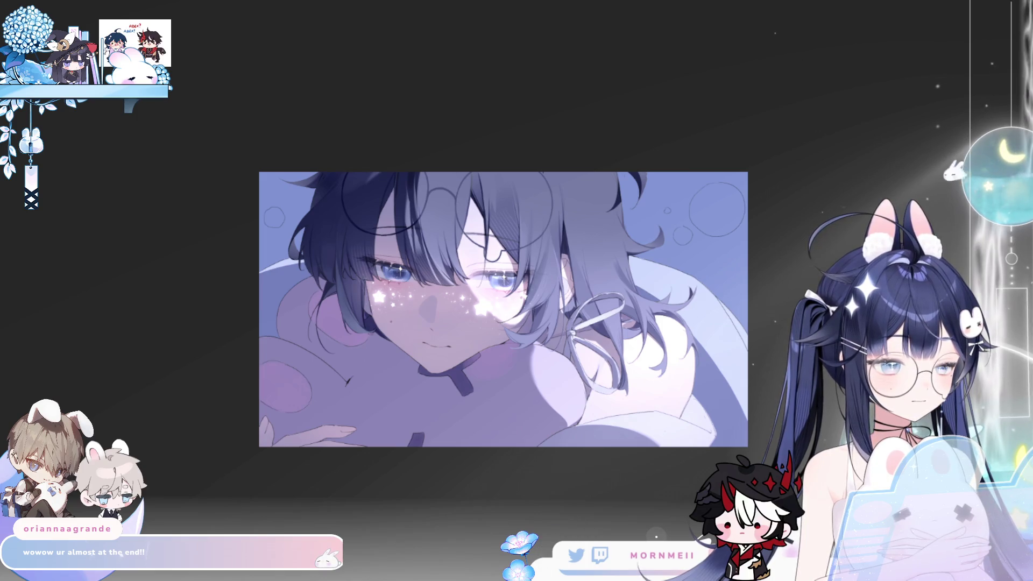
pyautogui.press('h')
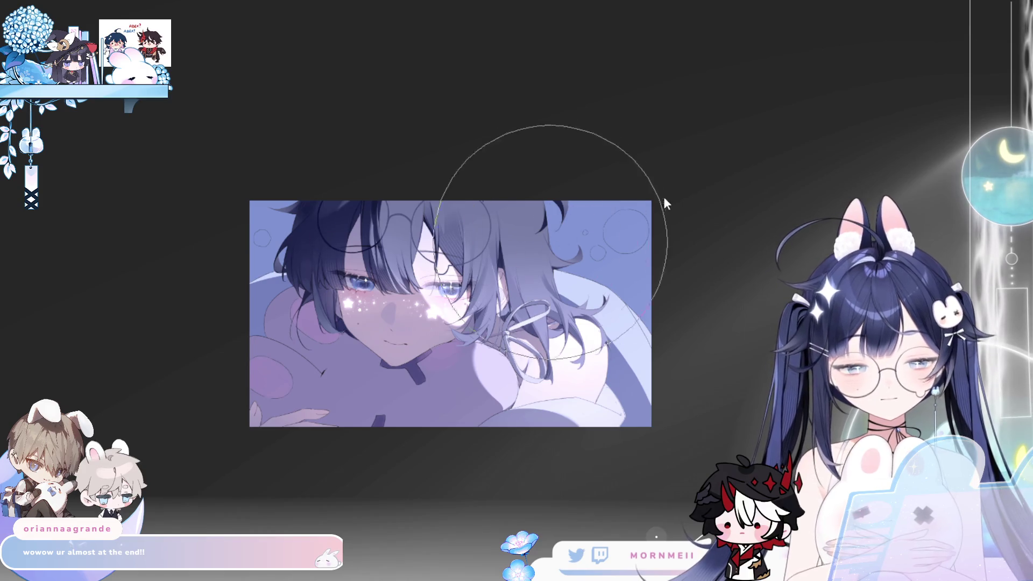
pyautogui.press('h')
pyautogui.press('h')
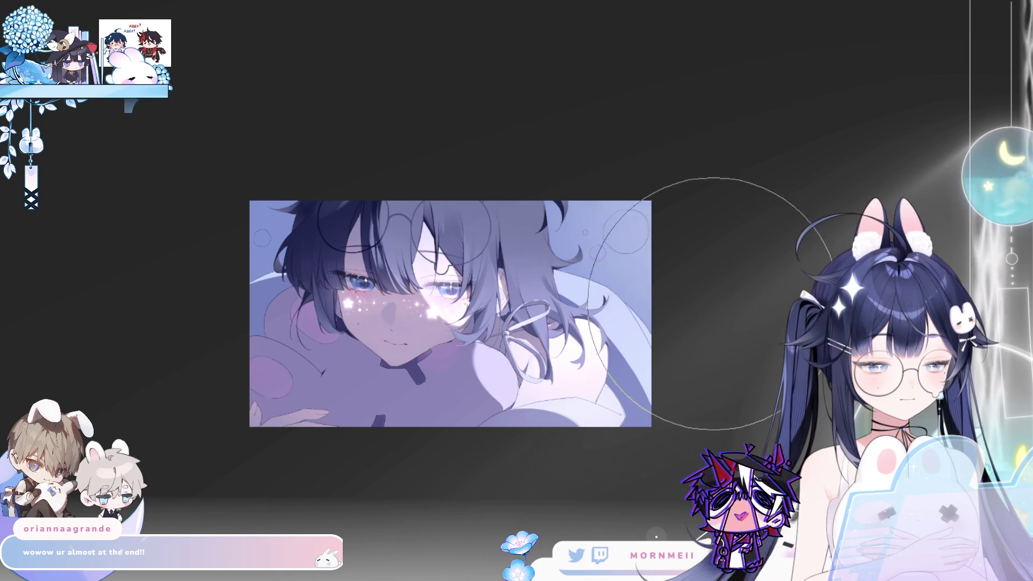
pyautogui.press('h')
pyautogui.press('h')
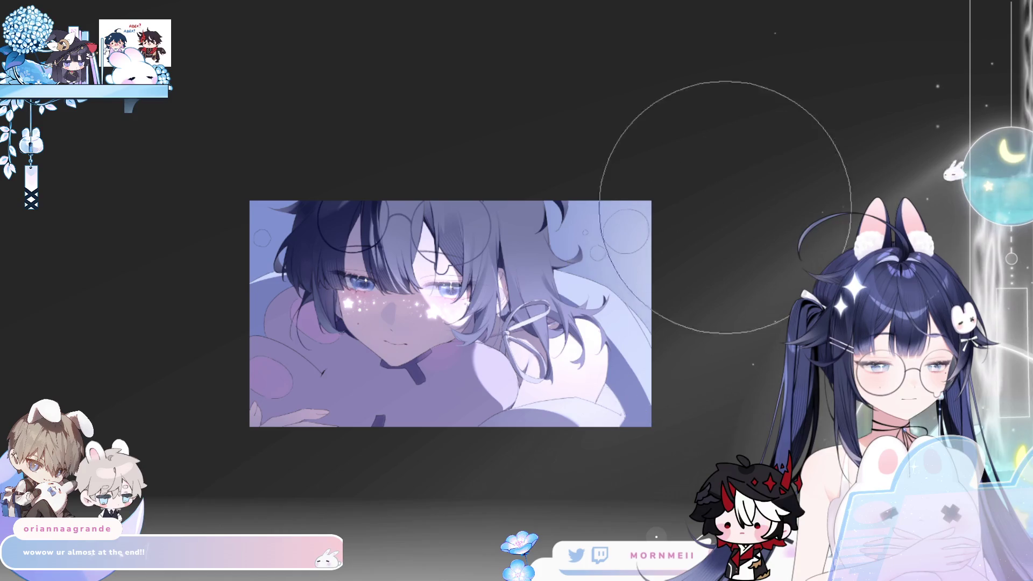
pyautogui.hotkey('ctrl', '+')
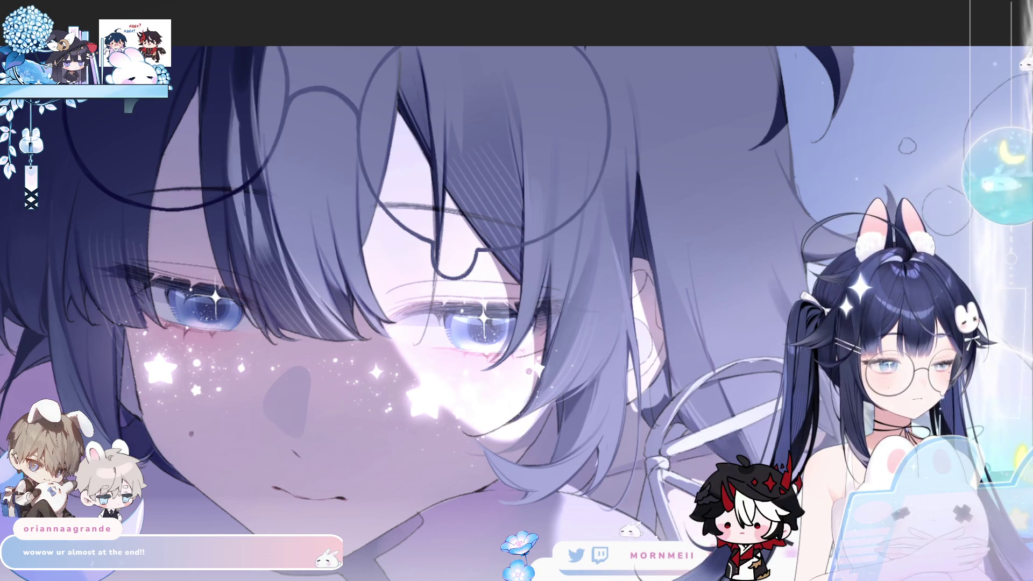
# - Undo the dark shading over hair and face, then compare the zoomed-out picture mirrored and normal
pyautogui.press('m')
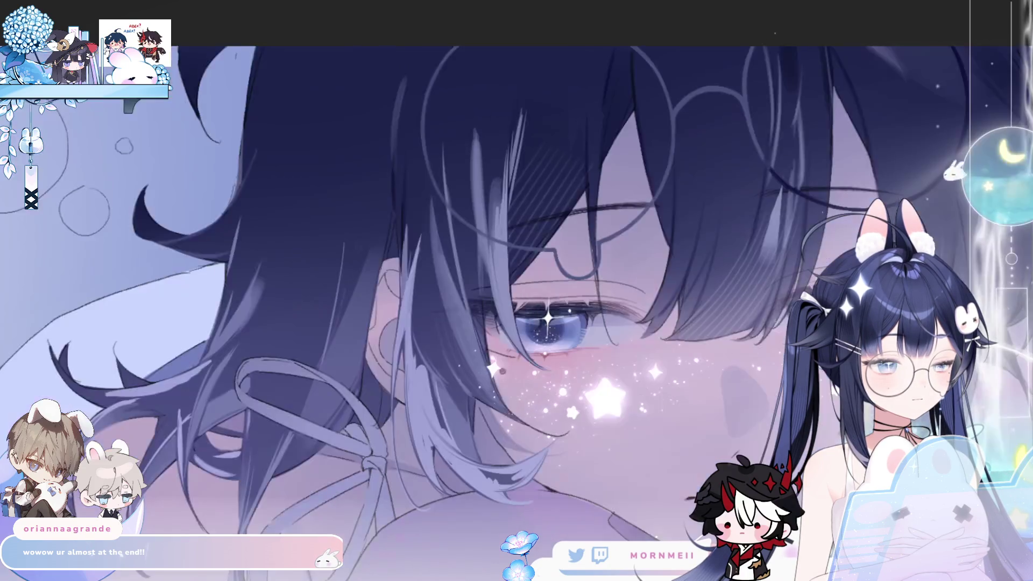
pyautogui.hotkey('ctrl', 'z')
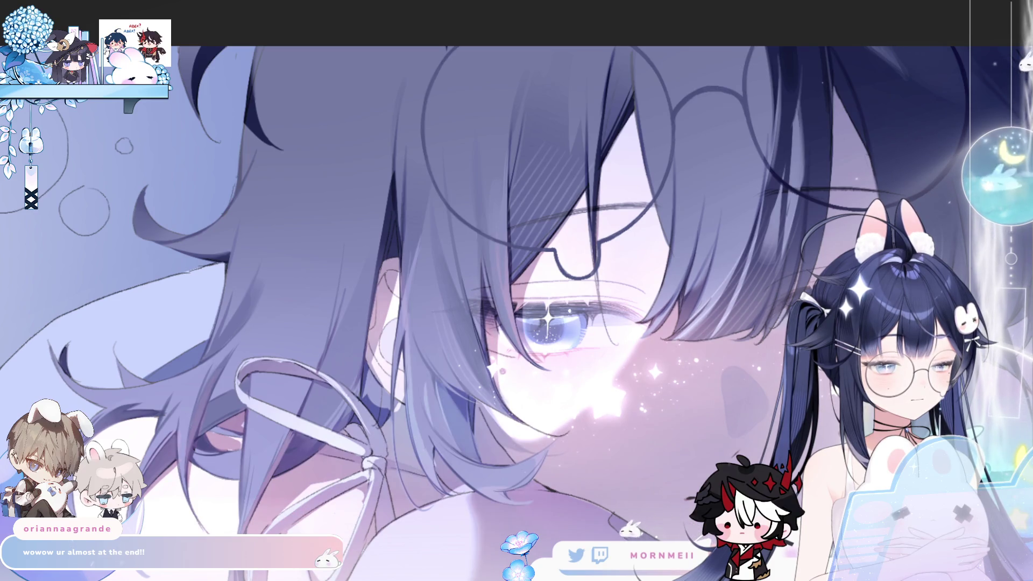
pyautogui.scroll(-2, 619, 324)
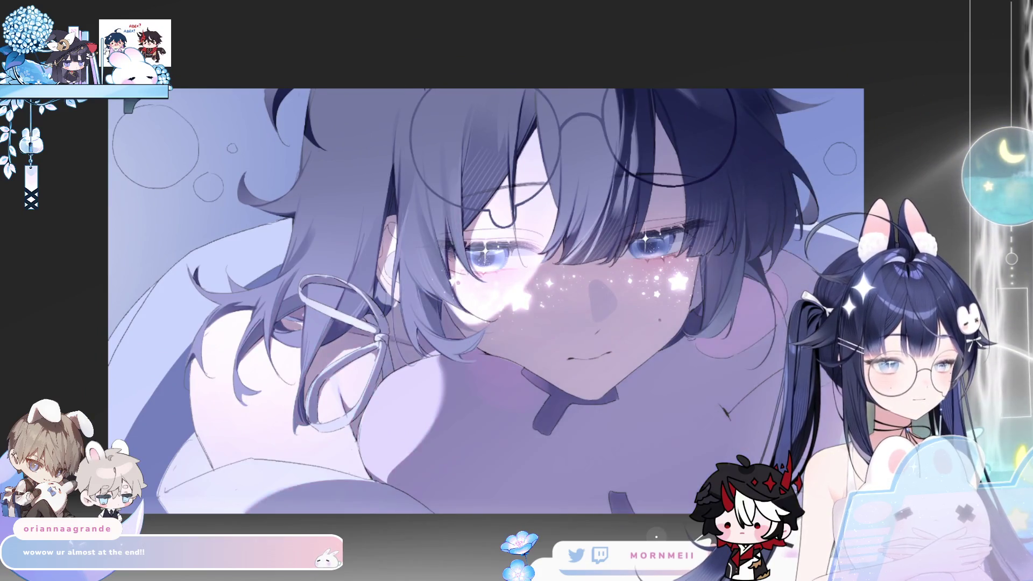
pyautogui.press('h')
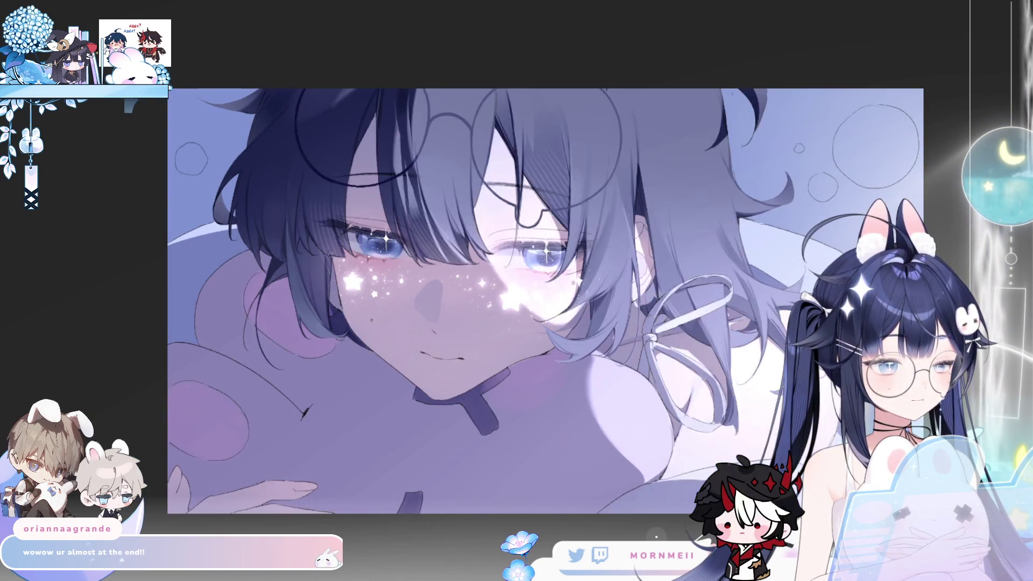
pyautogui.press('h')
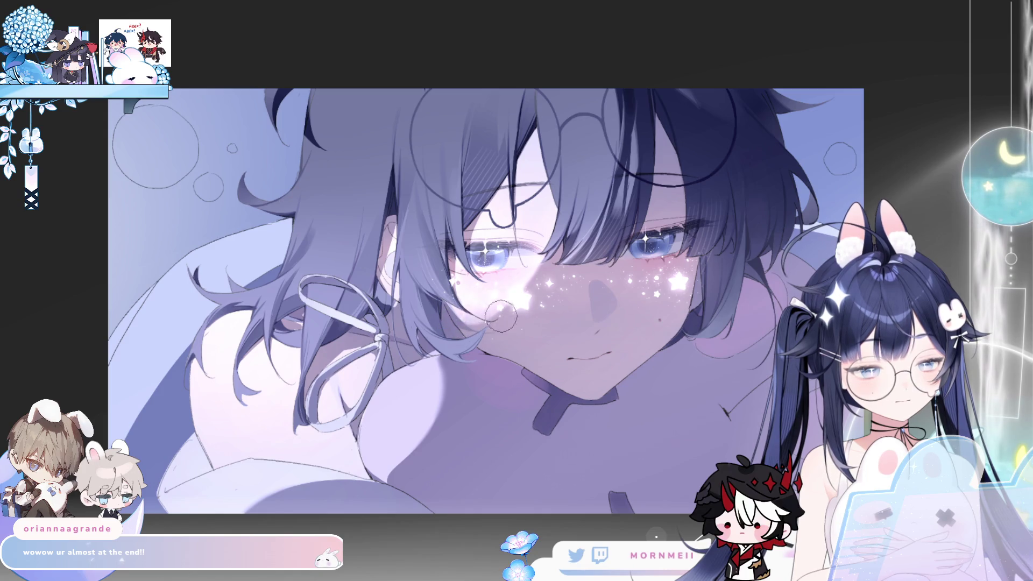
pyautogui.press('h')
pyautogui.press('h')
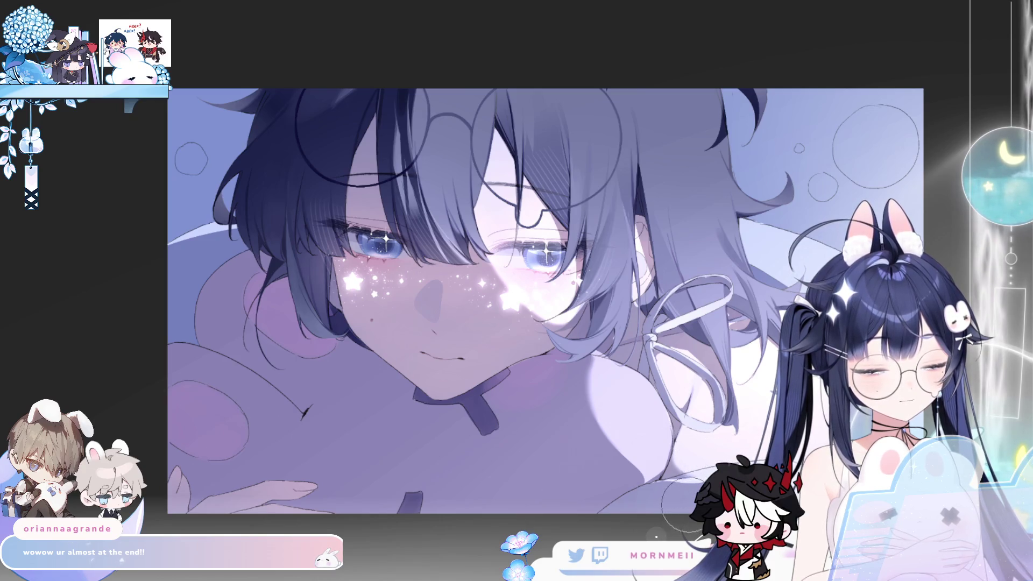
pyautogui.press('h')
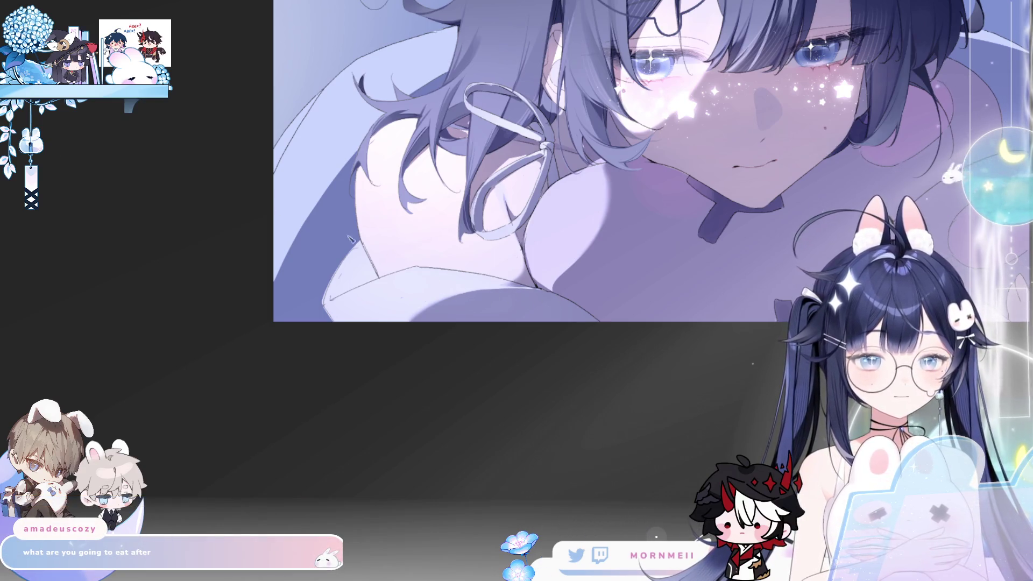
# - Restore the view, zoom in on the artwork, and frame the upper-right bokeh bubbles beside the hair
pyautogui.press('h')
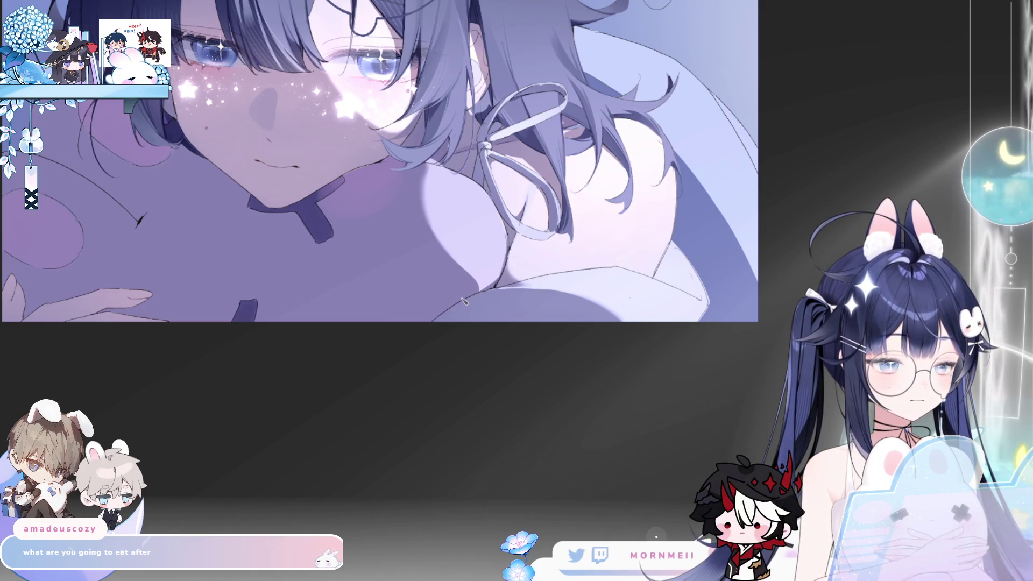
pyautogui.scroll(-3, 537, 290)
pyautogui.press('h')
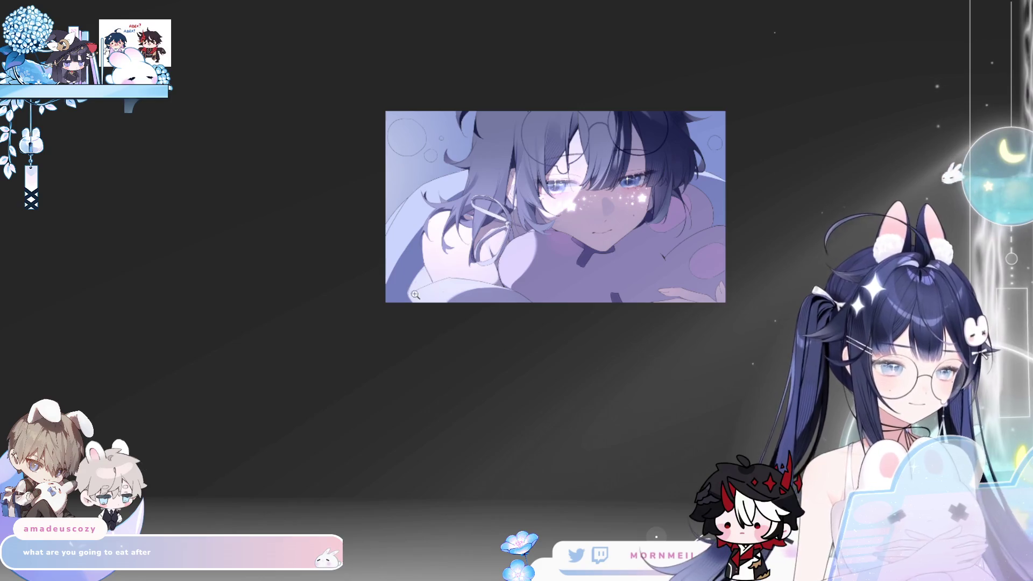
pyautogui.click(604, 113)
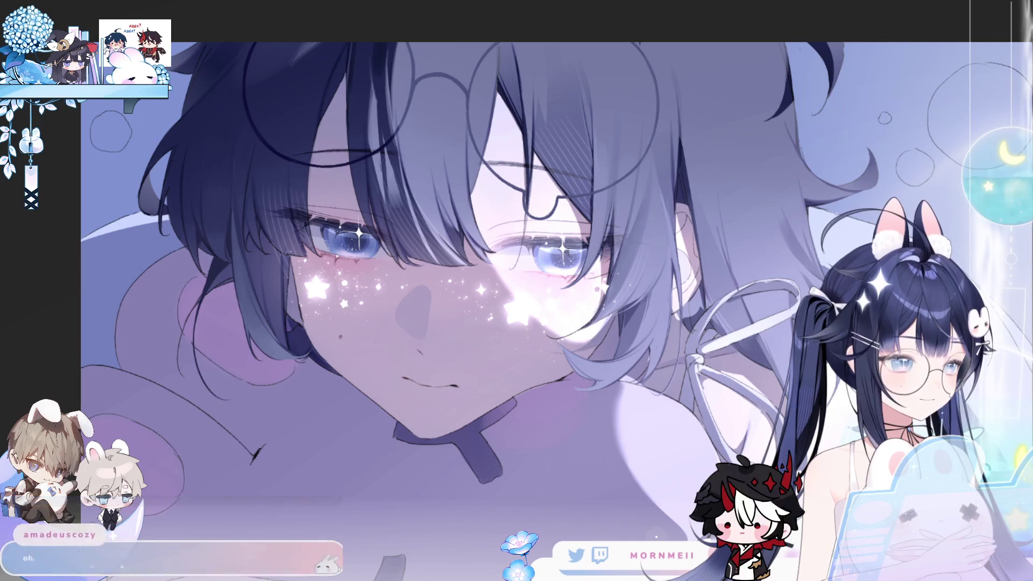
pyautogui.click(796, 175)
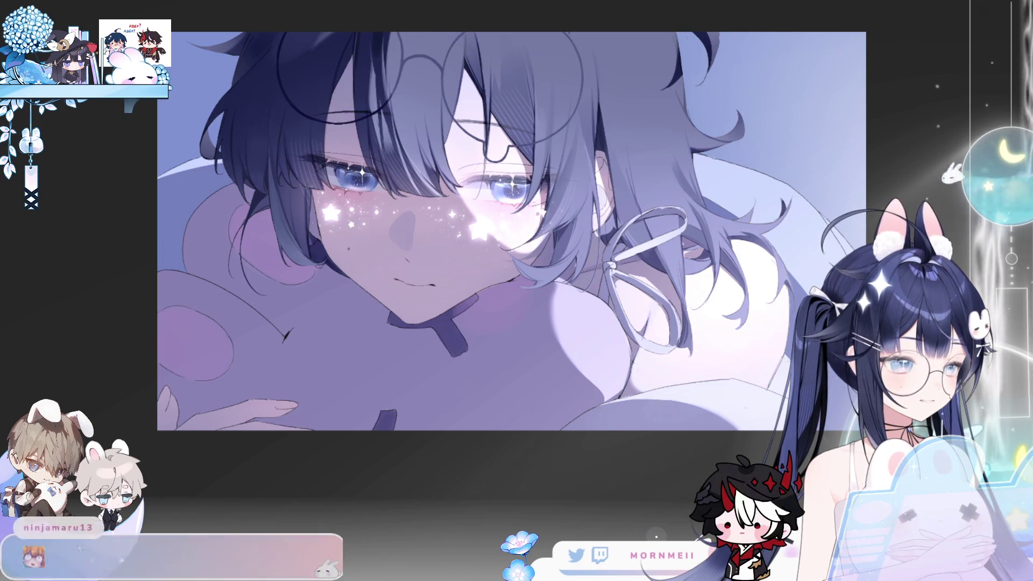
pyautogui.click(503, 84)
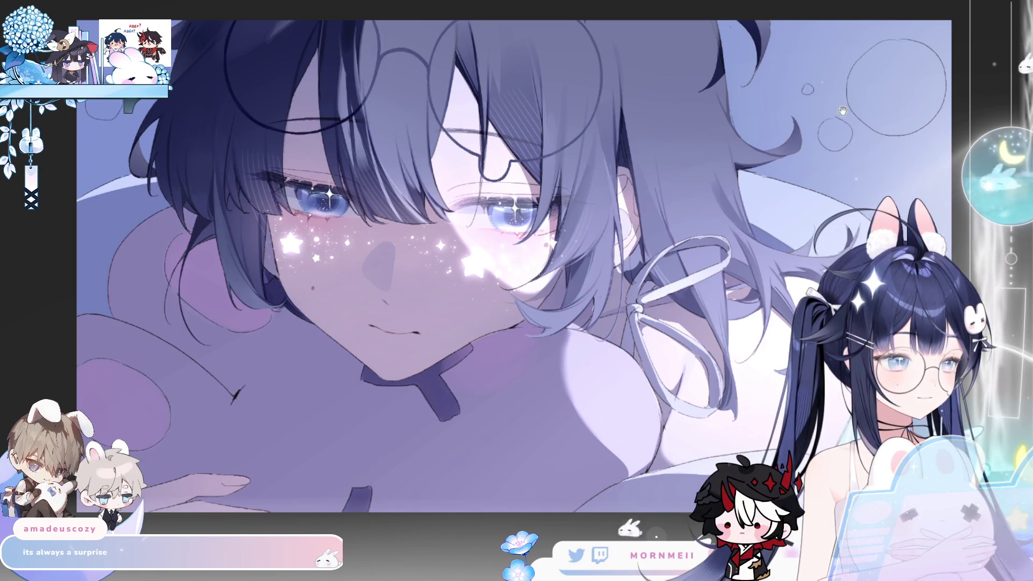
pyautogui.moveTo(842, 117); pyautogui.dragTo(660, 215)
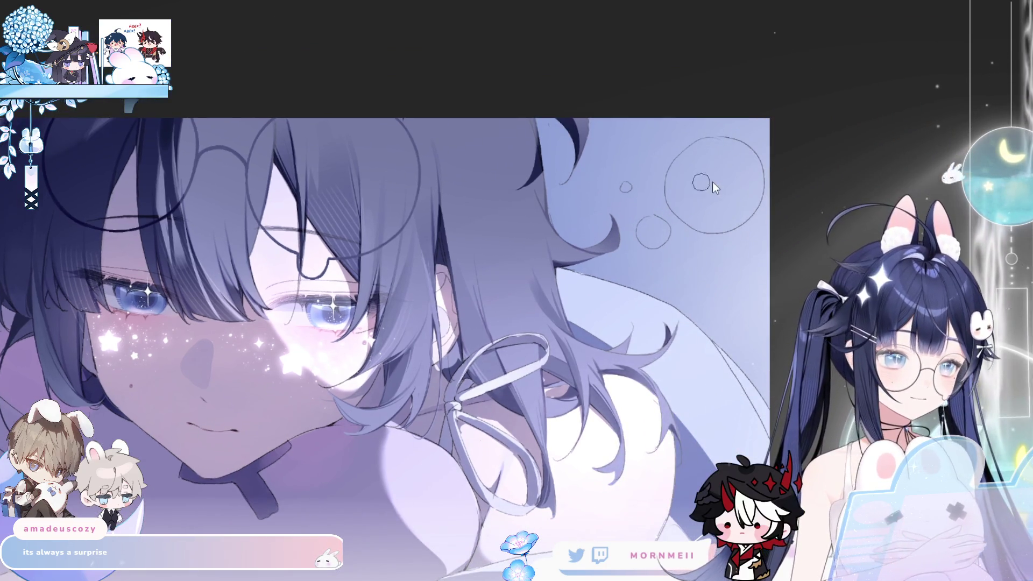
# - Paint soft pale glows into the large and small bokeh circles, undoing and redoing strokes
pyautogui.moveTo(711, 186); pyautogui.dragTo(712, 198)
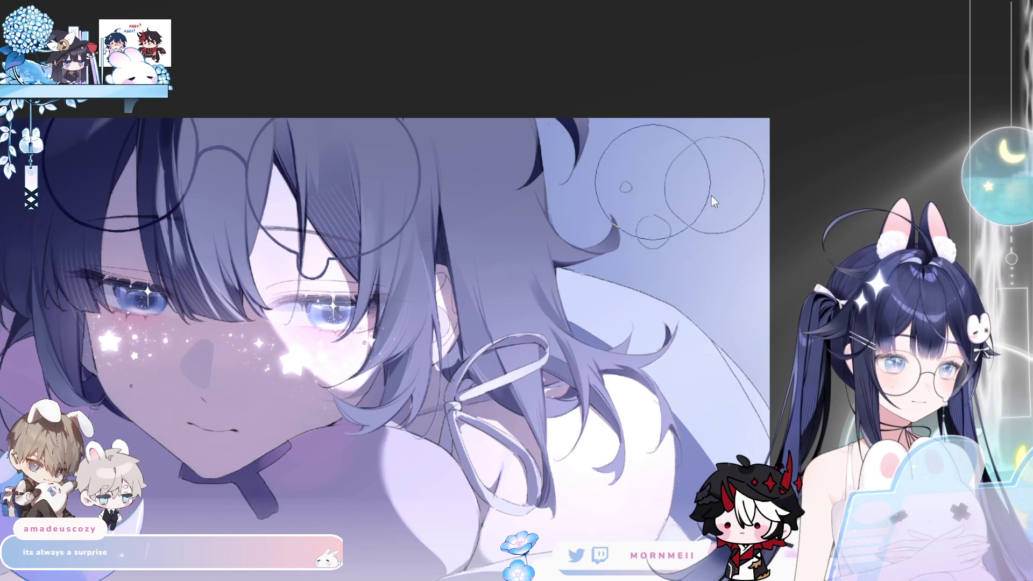
pyautogui.hotkey('ctrl', 'z')
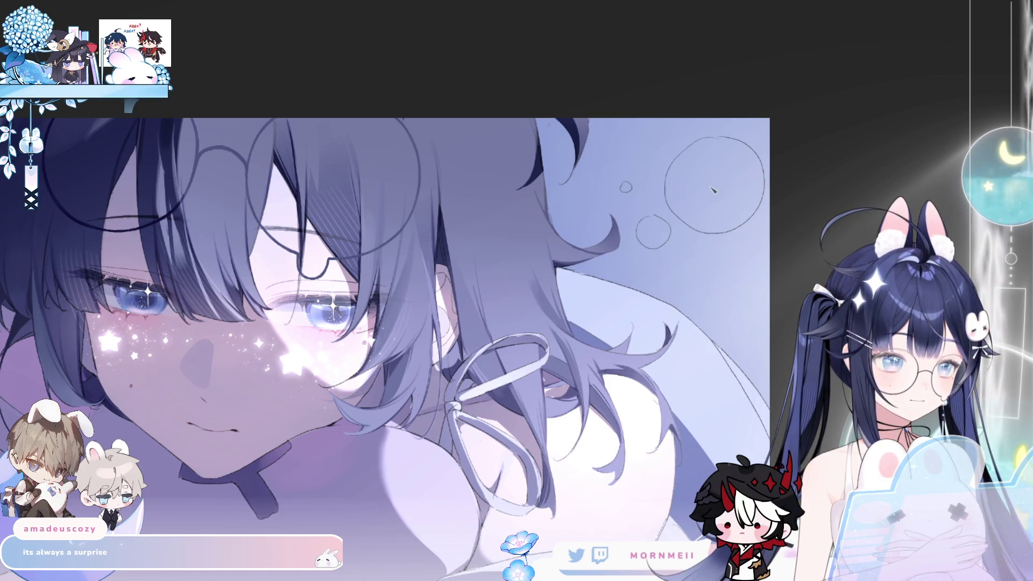
pyautogui.click(712, 186)
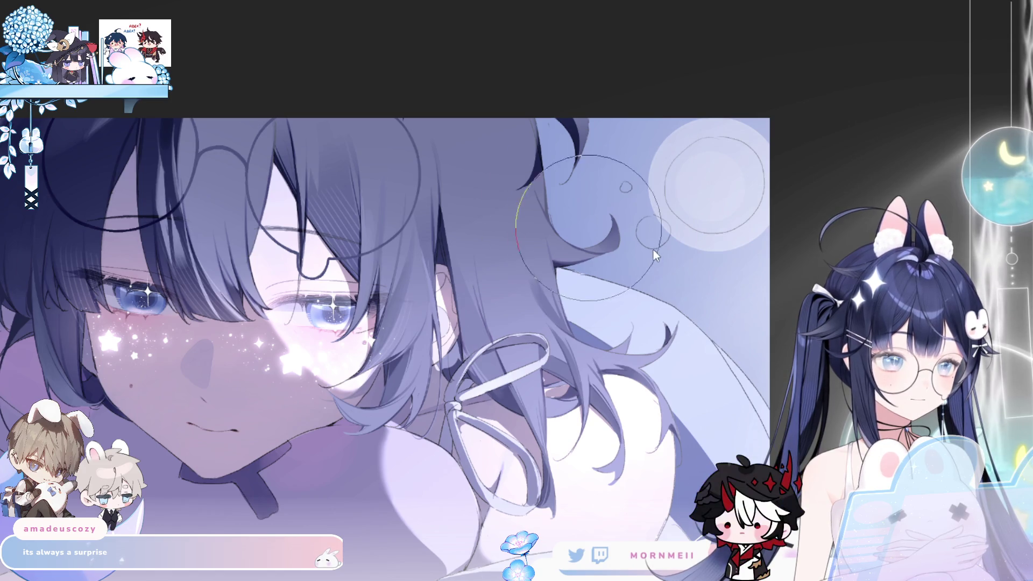
pyautogui.hotkey('ctrl', 'z')
pyautogui.moveTo(731, 174)
pyautogui.mouseDown()
pyautogui.moveTo(730, 198)
pyautogui.moveTo(722, 190)
pyautogui.moveTo(660, 236)
pyautogui.mouseUp()
pyautogui.hotkey('ctrl', 'z')
pyautogui.hotkey('ctrl', 'z')
pyautogui.hotkey('ctrl', 'z')
pyautogui.hotkey('ctrl', 'z')
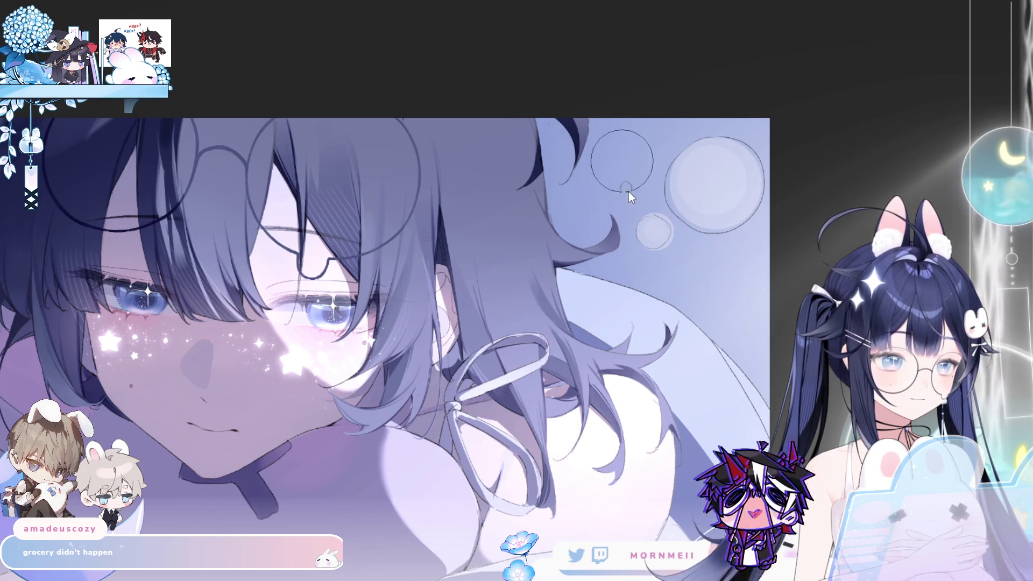
pyautogui.moveTo(629, 184); pyautogui.dragTo(627, 190)
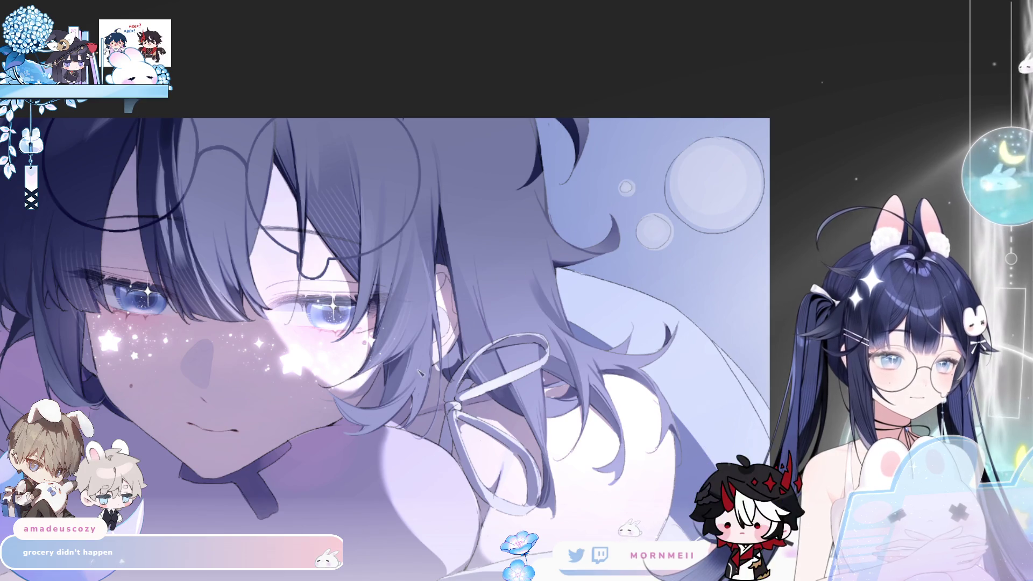
pyautogui.moveTo(717, 123); pyautogui.dragTo(480, 156)
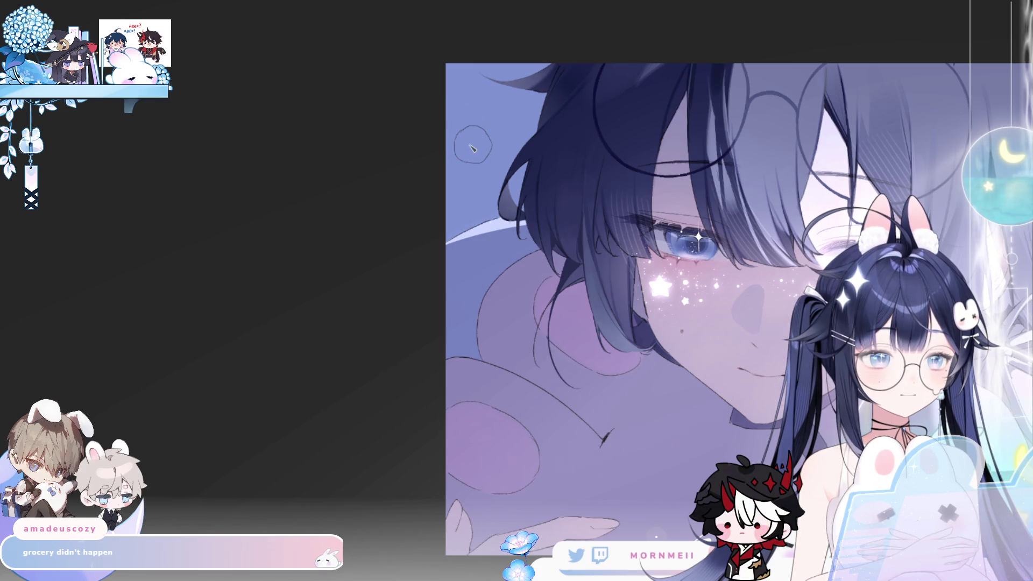
# - Paint a soft white glow just beside the boy's eye
pyautogui.click(473, 148)
pyautogui.hotkey('ctrl', 'z')
pyautogui.click(477, 143)
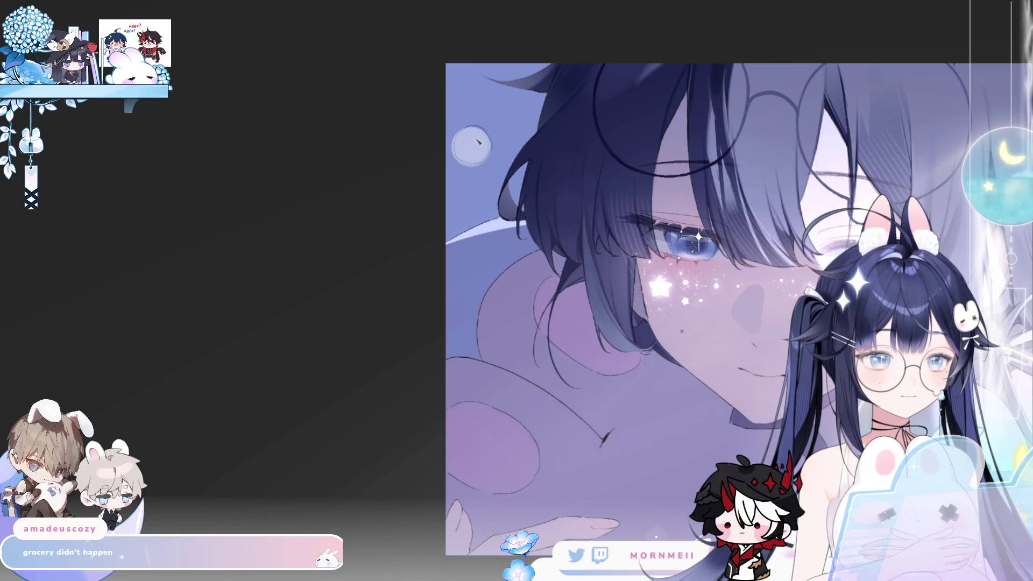
# - Fit the whole artwork on screen and briefly mirror it to review
pyautogui.hotkey('ctrl', '0')
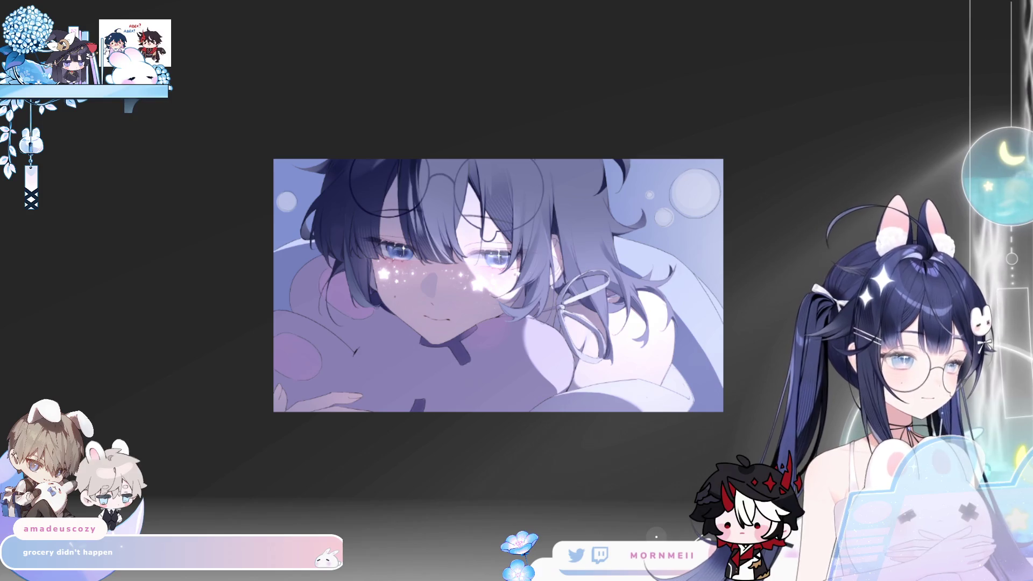
pyautogui.press('h')
pyautogui.press('h')
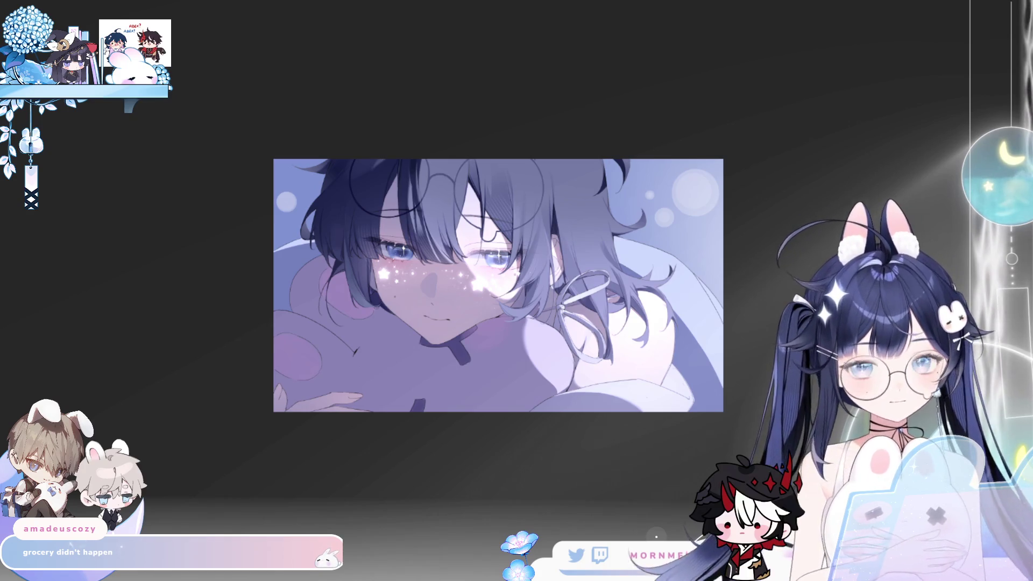
pyautogui.scroll(3, 775, 165)
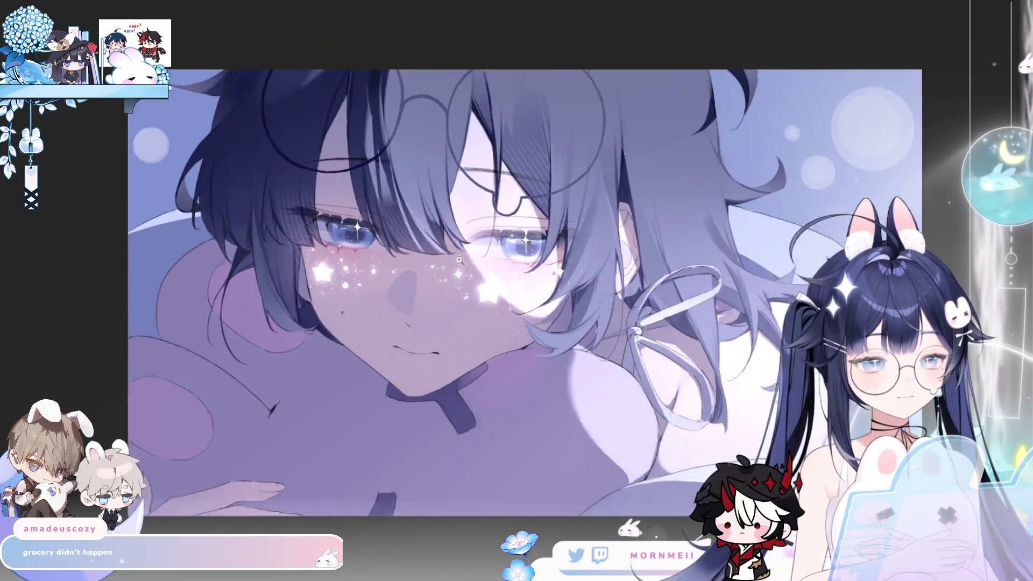
pyautogui.press('m')
pyautogui.press('m')
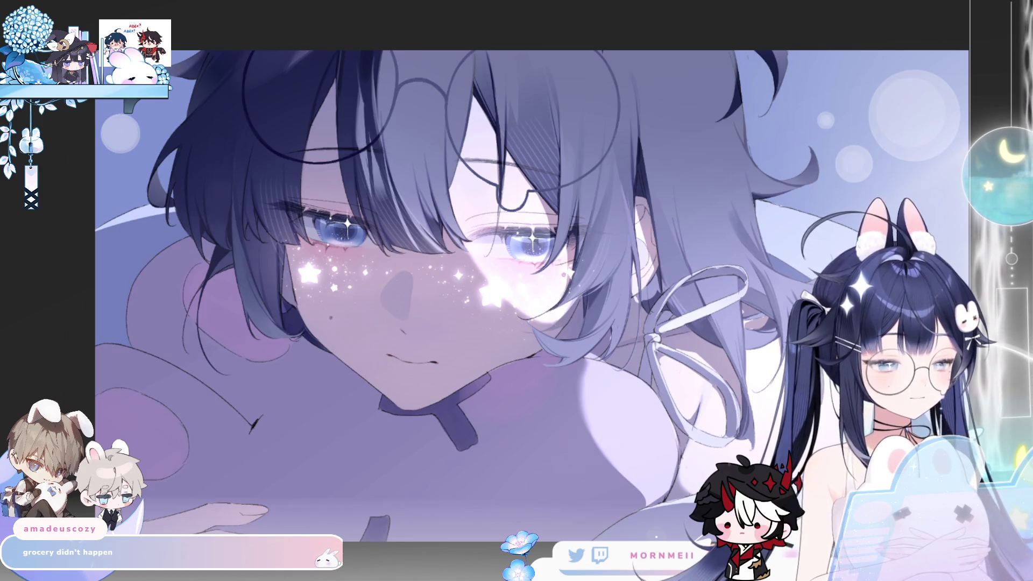
pyautogui.press('m')
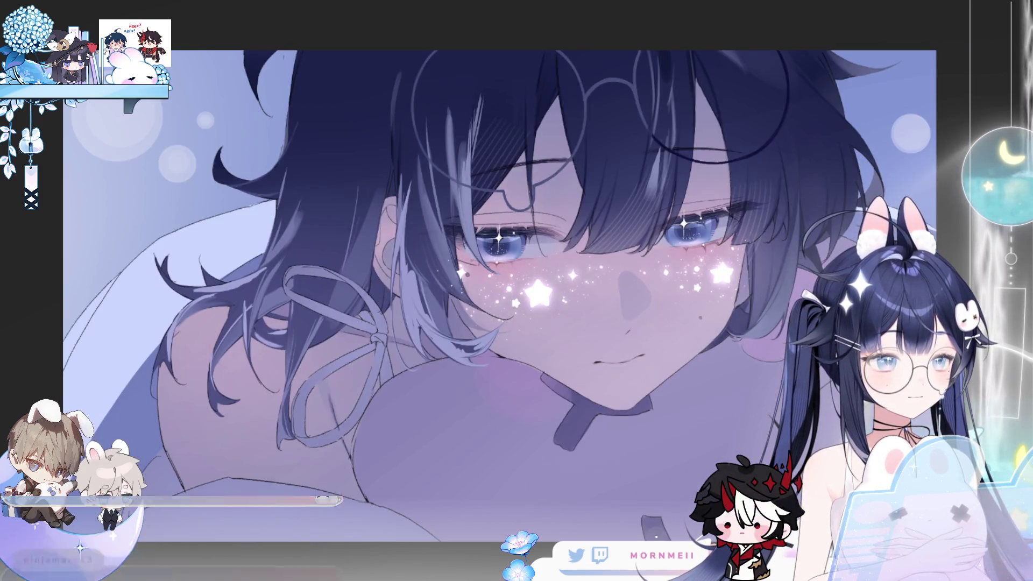
pyautogui.scroll(-5, 701, 220)
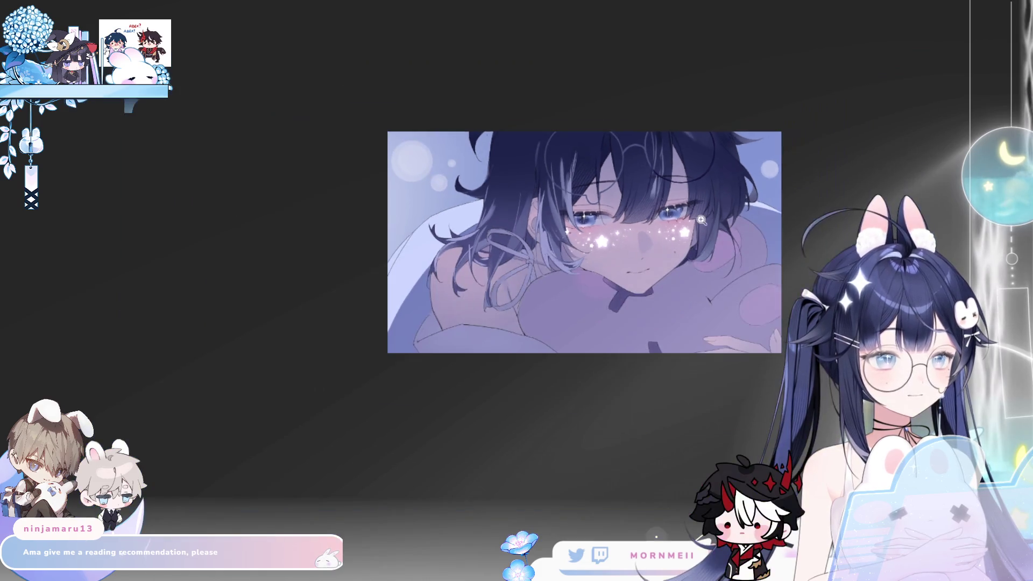
pyautogui.press('m')
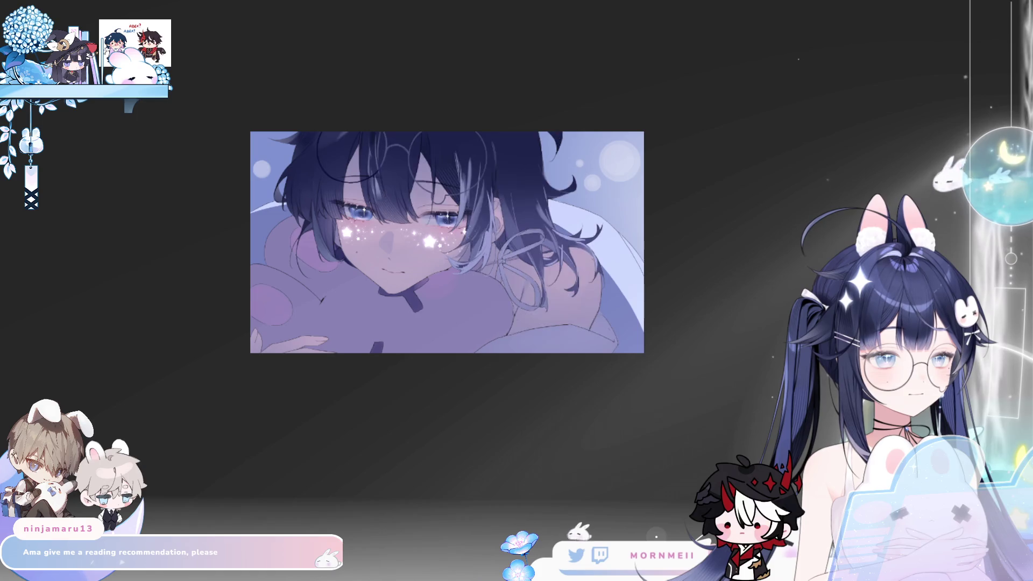
pyautogui.press('m')
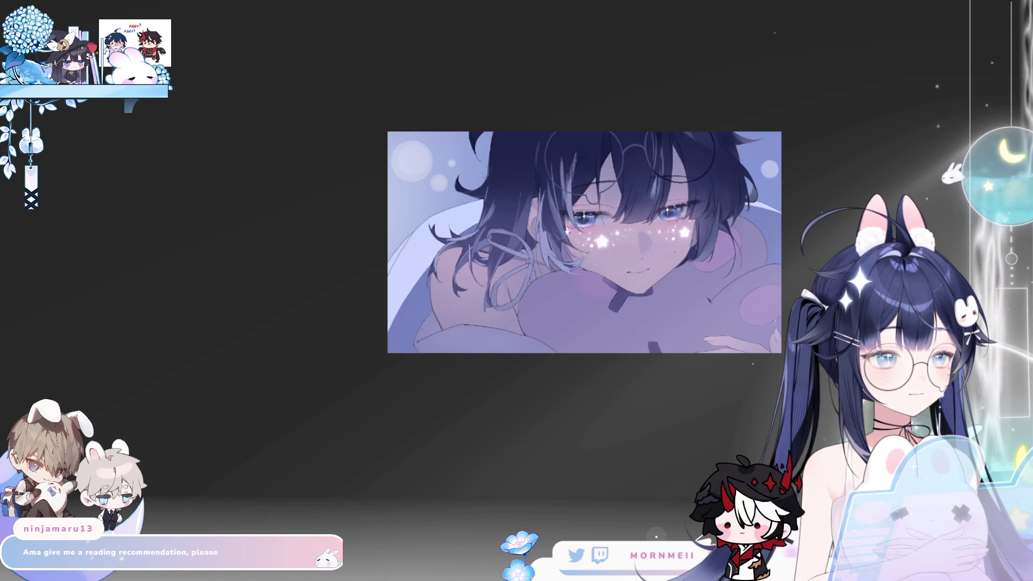
pyautogui.press('m')
pyautogui.scroll(-5, 570, 156)
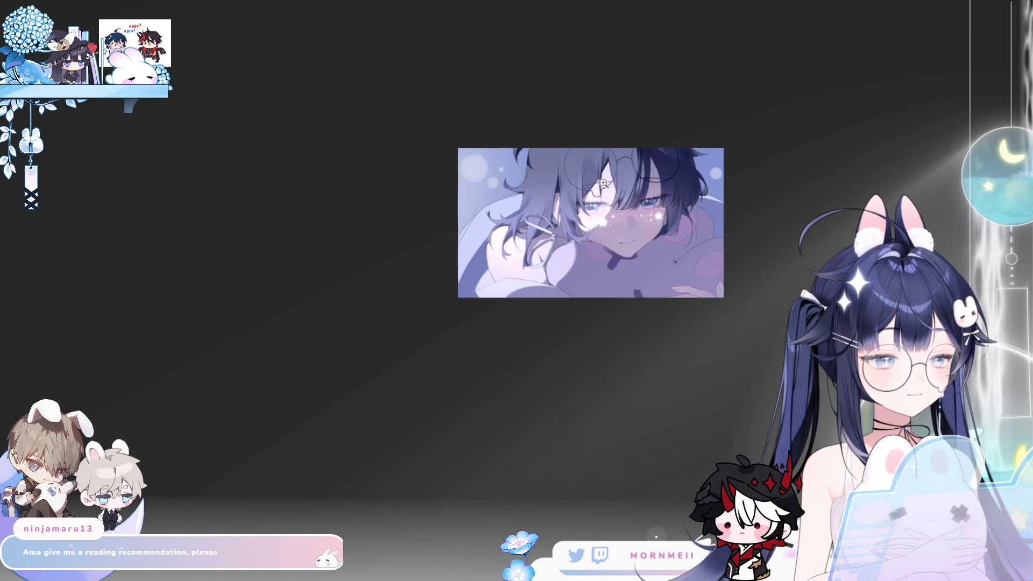
pyautogui.scroll(5, 441, 149)
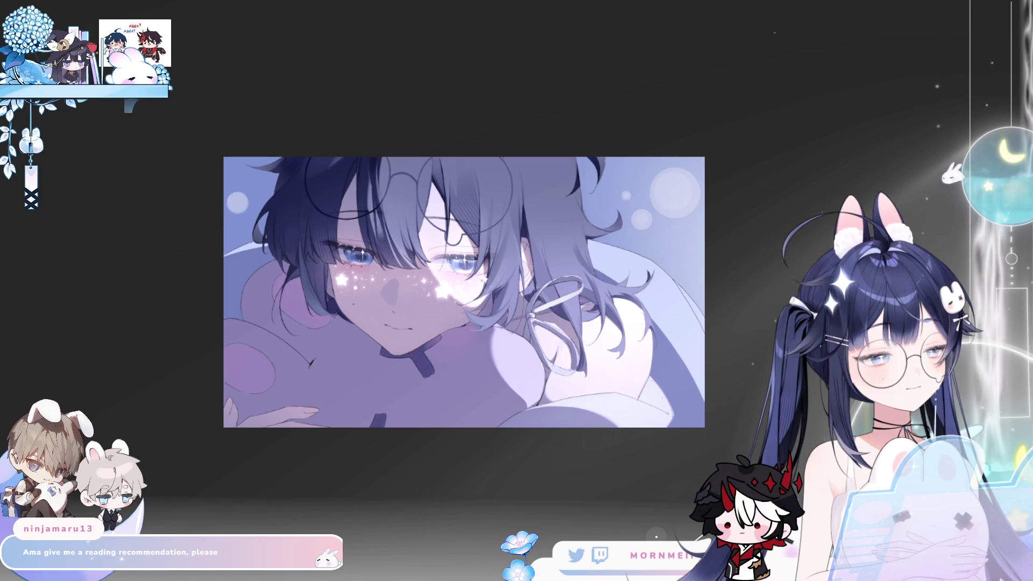
pyautogui.click(681, 269)
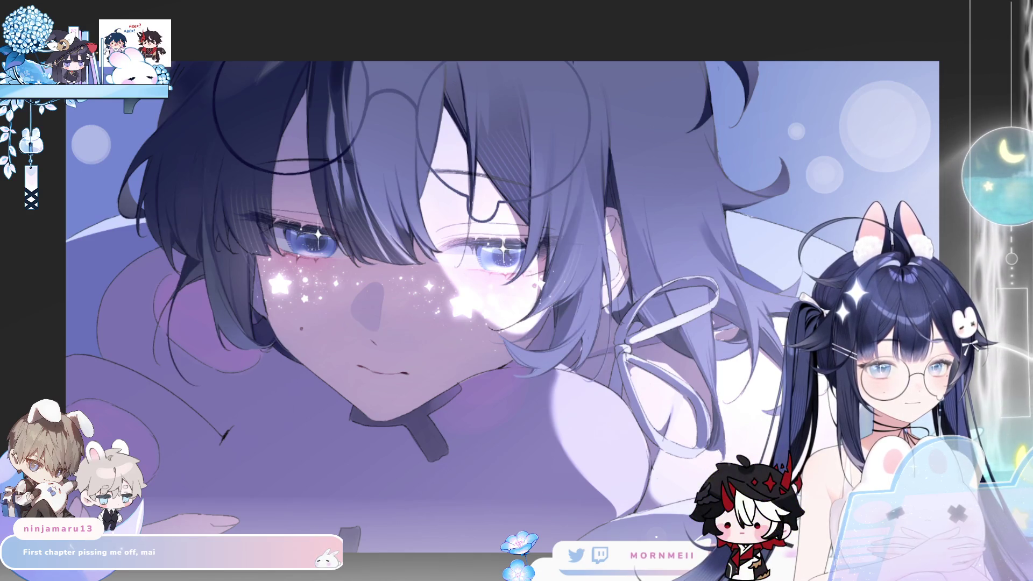
# - Zoom onto the mirrored ribbon knot and paint light strokes up the ribbon's lower-left edge
pyautogui.press('h')
pyautogui.press('h')
pyautogui.click(638, 357)
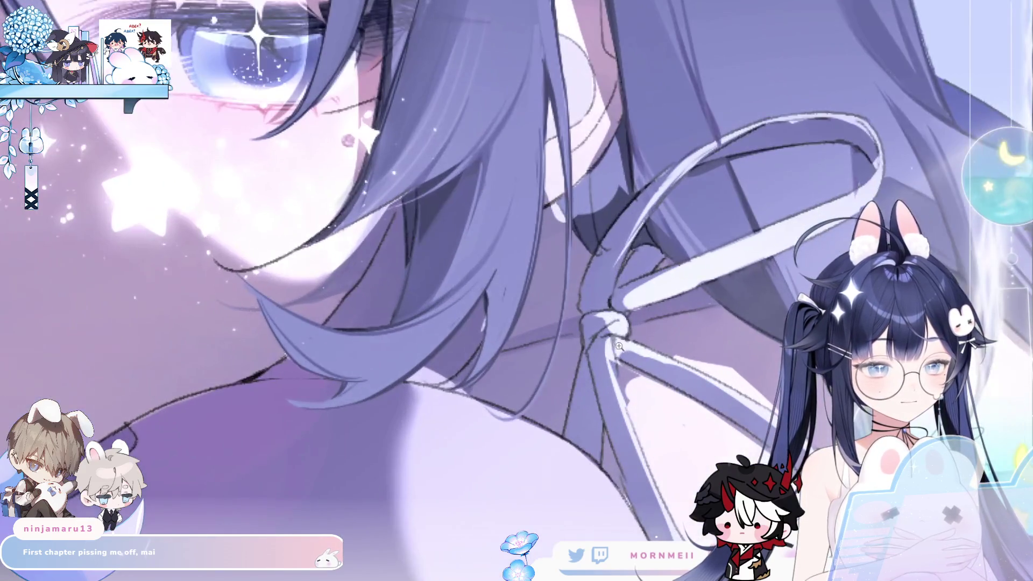
pyautogui.click(592, 302)
pyautogui.click(584, 287)
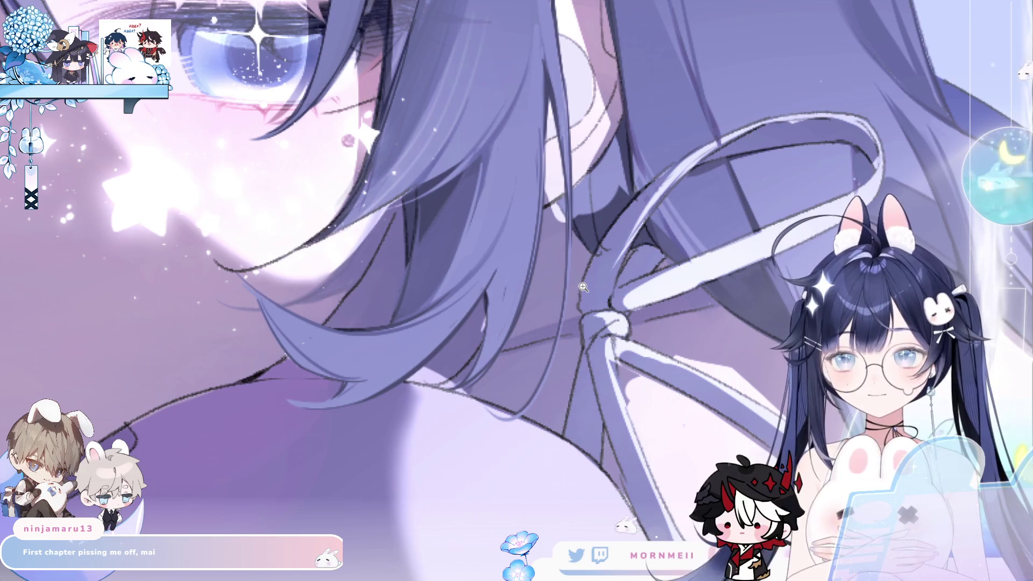
pyautogui.press('h')
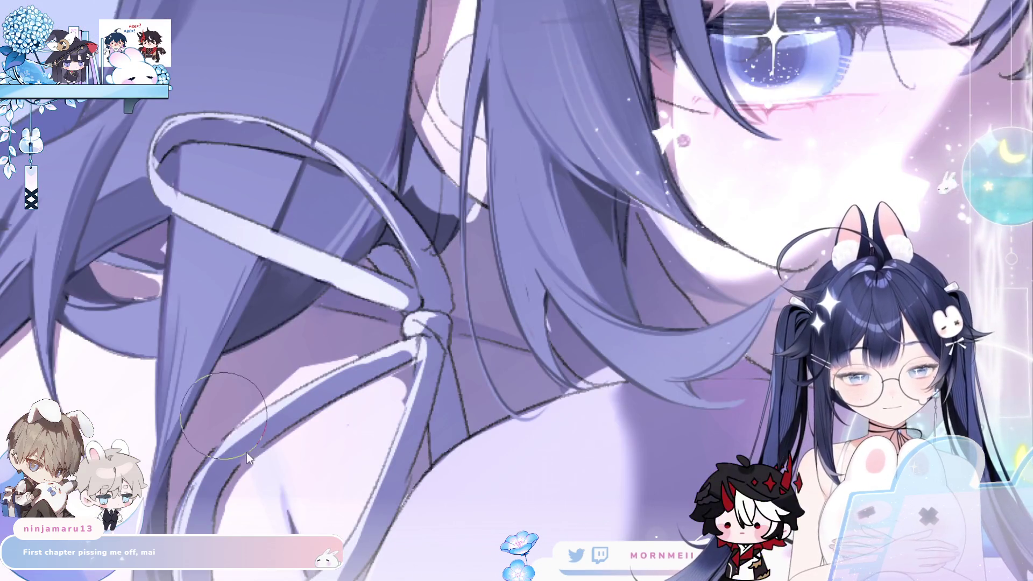
pyautogui.moveTo(284, 417); pyautogui.dragTo(310, 298)
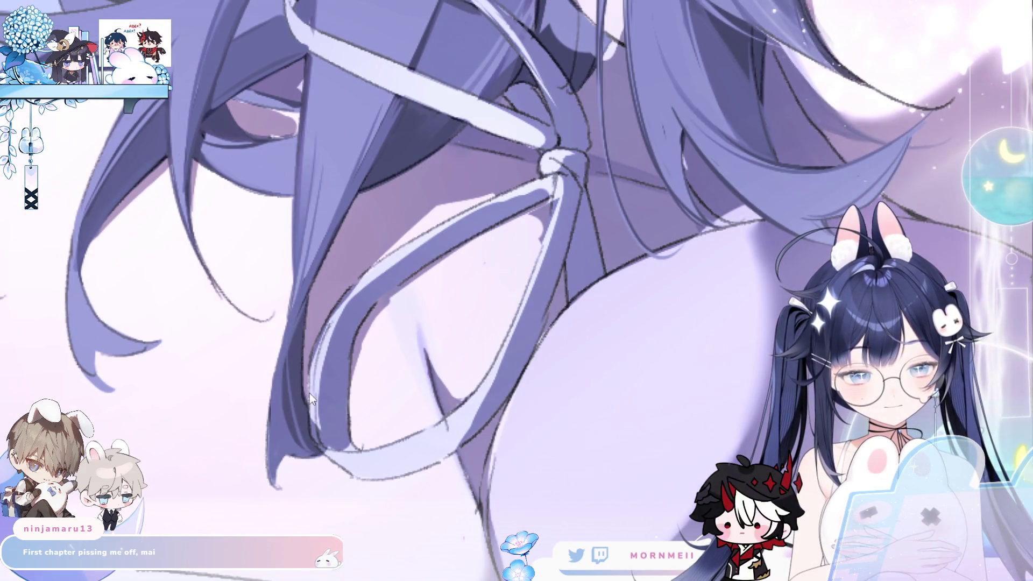
pyautogui.moveTo(315, 422); pyautogui.dragTo(334, 456)
pyautogui.moveTo(321, 403)
pyautogui.mouseDown()
pyautogui.moveTo(326, 335)
pyautogui.moveTo(346, 310)
pyautogui.mouseUp()
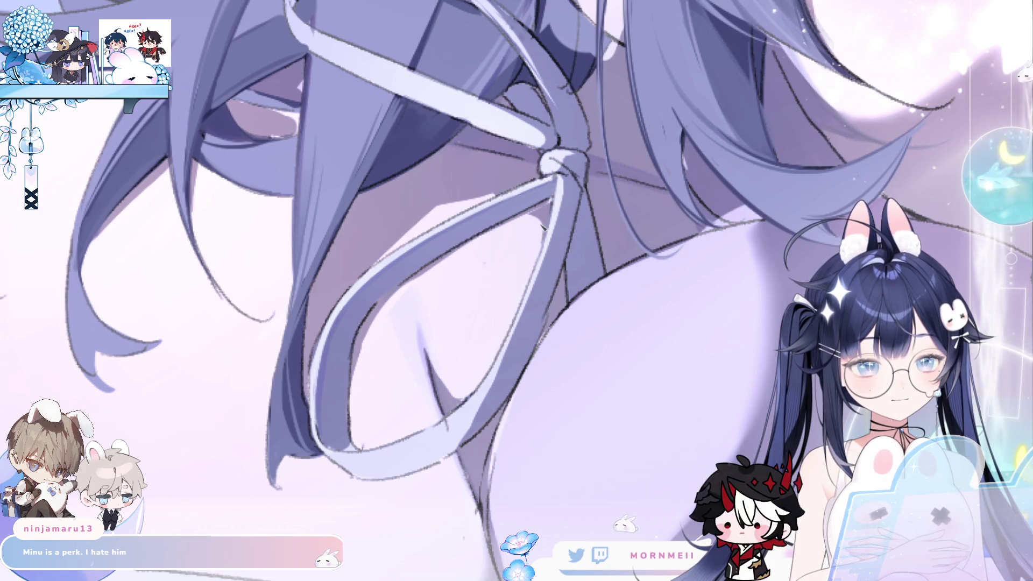
pyautogui.press('h')
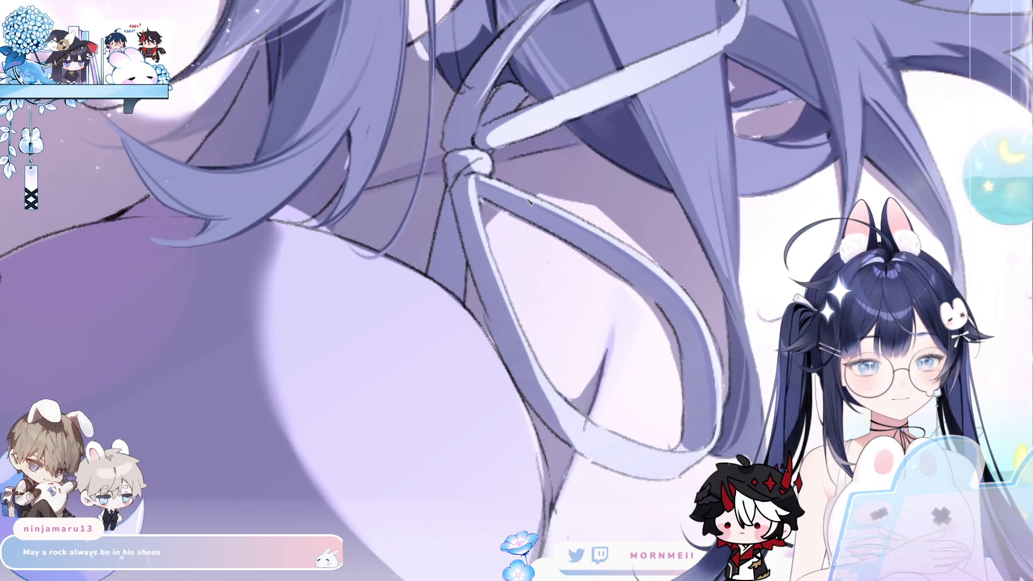
# - Restore normal orientation, zoom out to check the illustration, then return to the ribbon close-up
pyautogui.press('h')
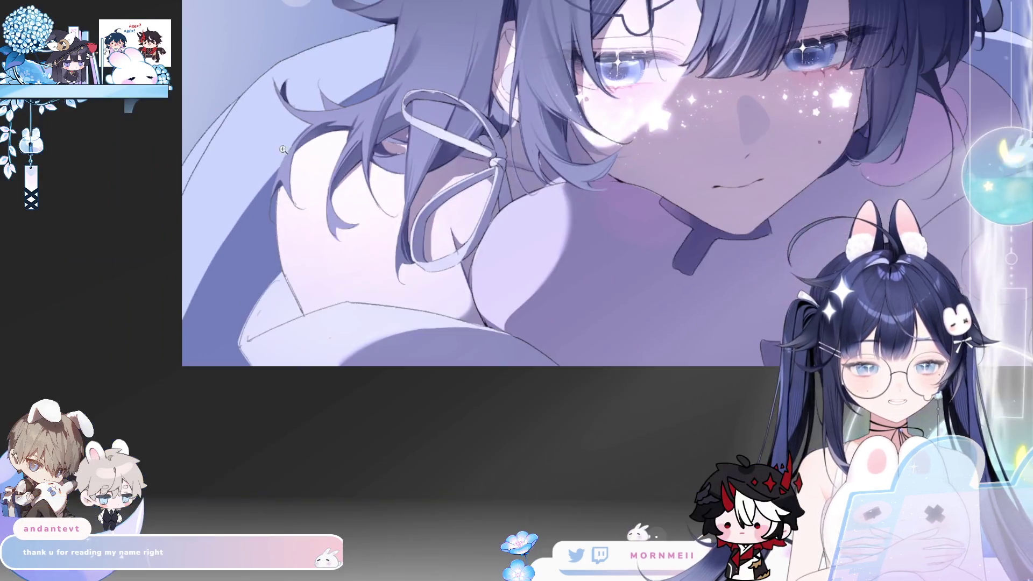
pyautogui.click(323, 121)
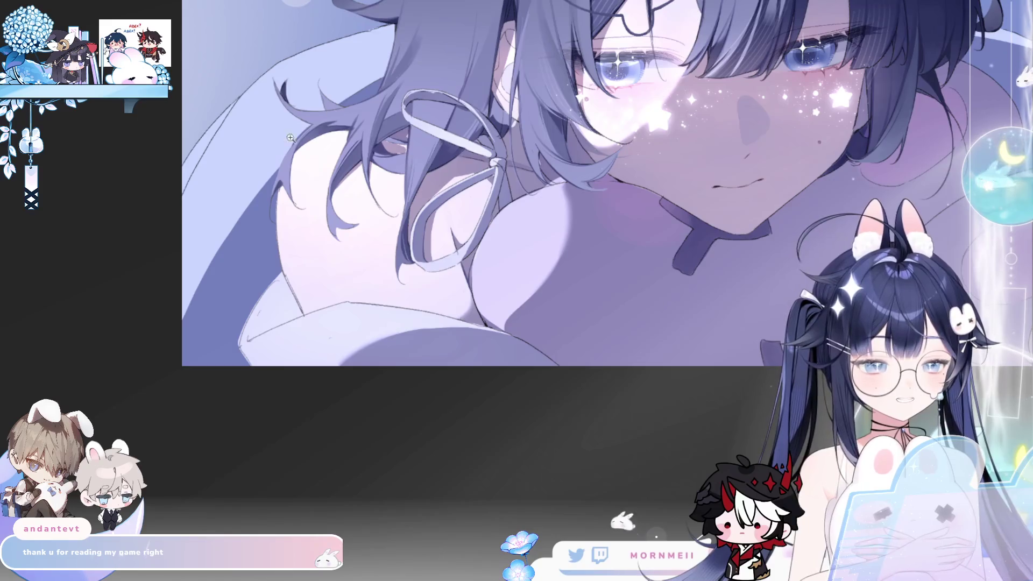
pyautogui.click(389, 66)
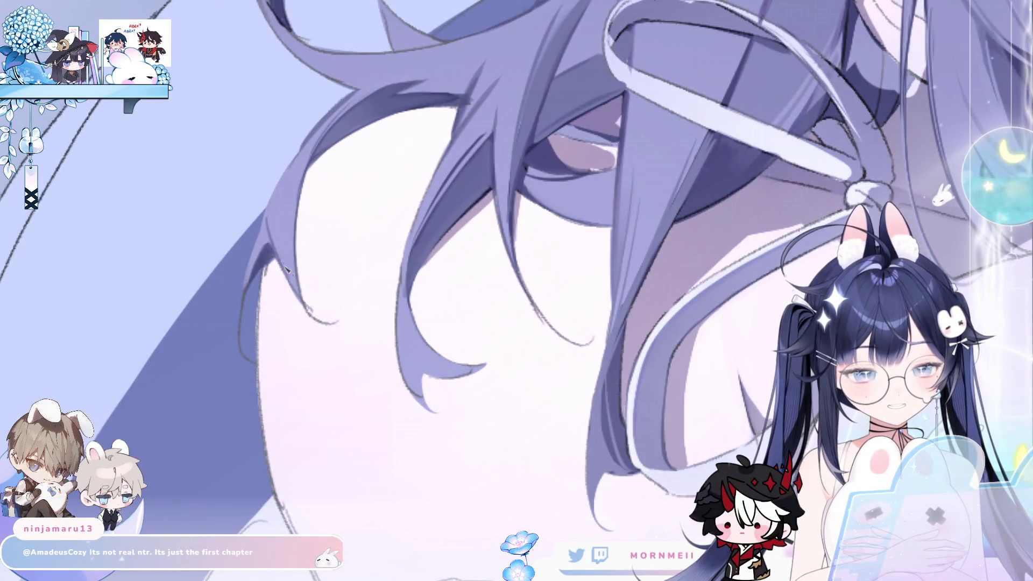
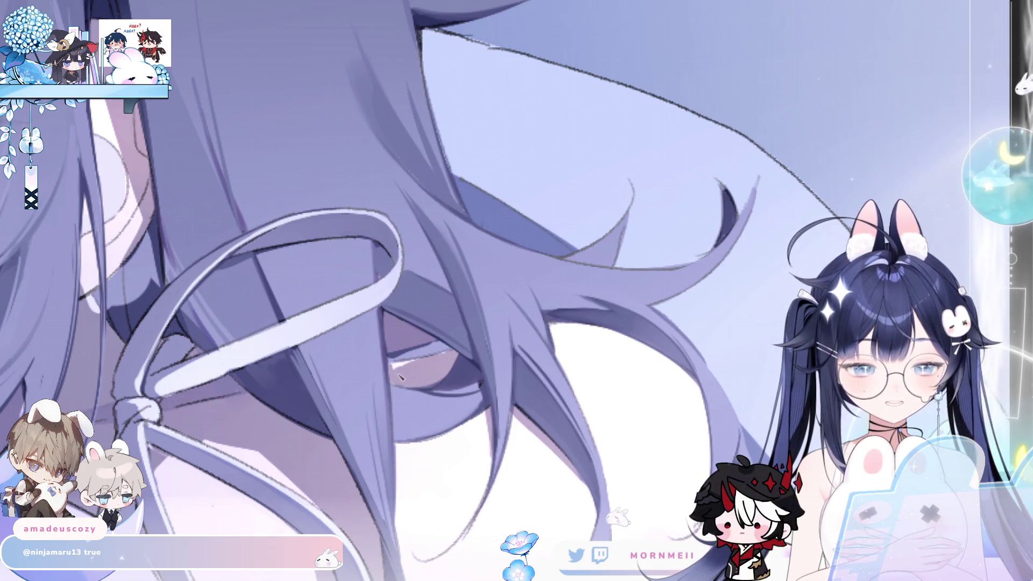
# - Zoom out to the whole portrait and mirror it to check the glasses, ribbon and star blush
pyautogui.click(423, 360)
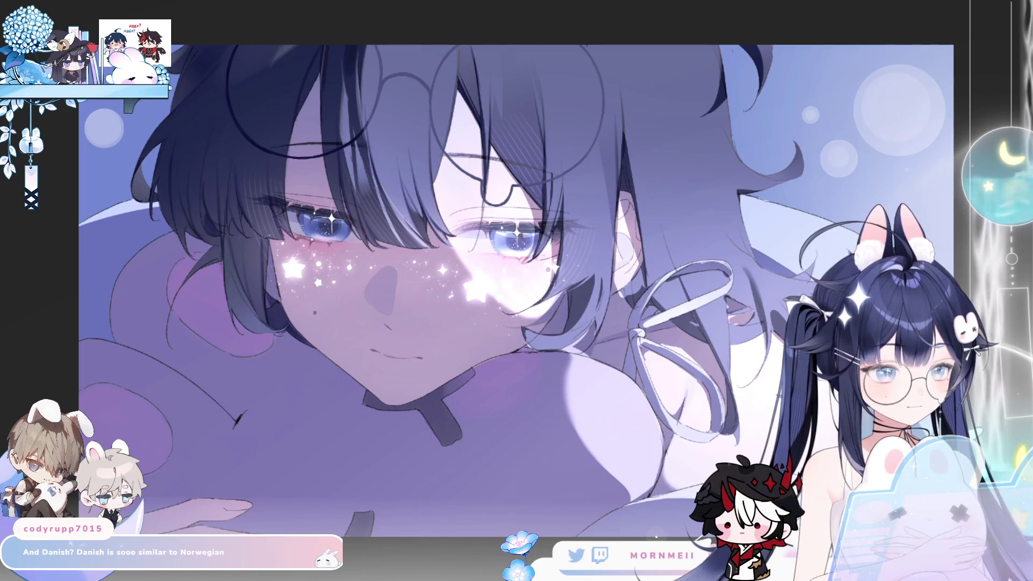
pyautogui.press('h')
pyautogui.scroll(5, 322, 401)
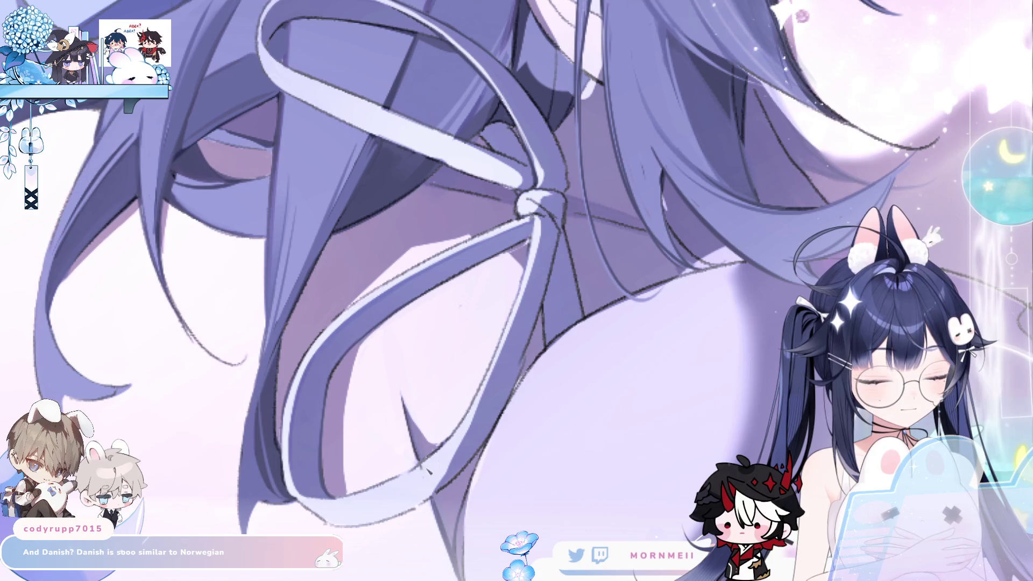
pyautogui.press('h')
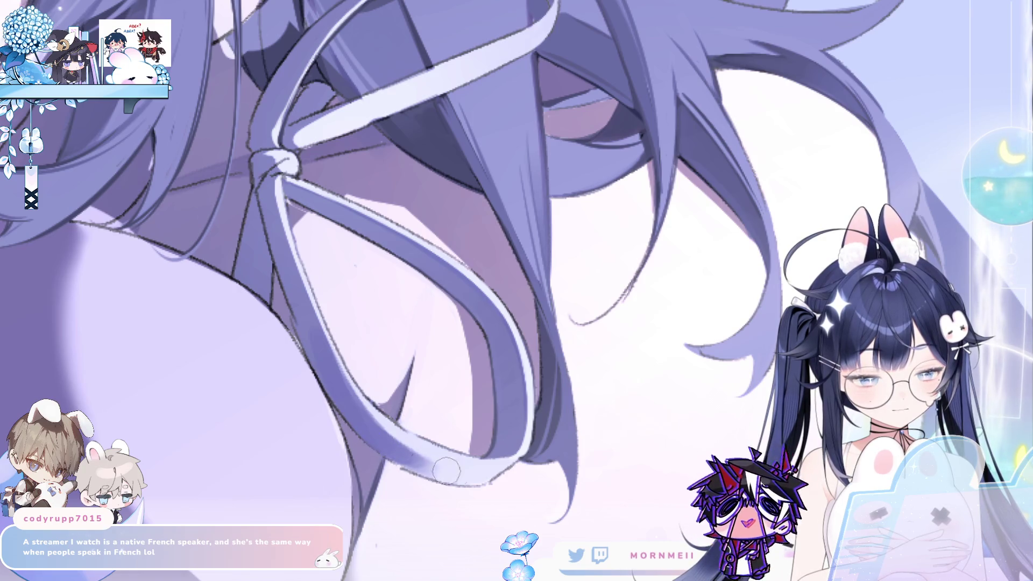
pyautogui.scroll(2, 350, 365)
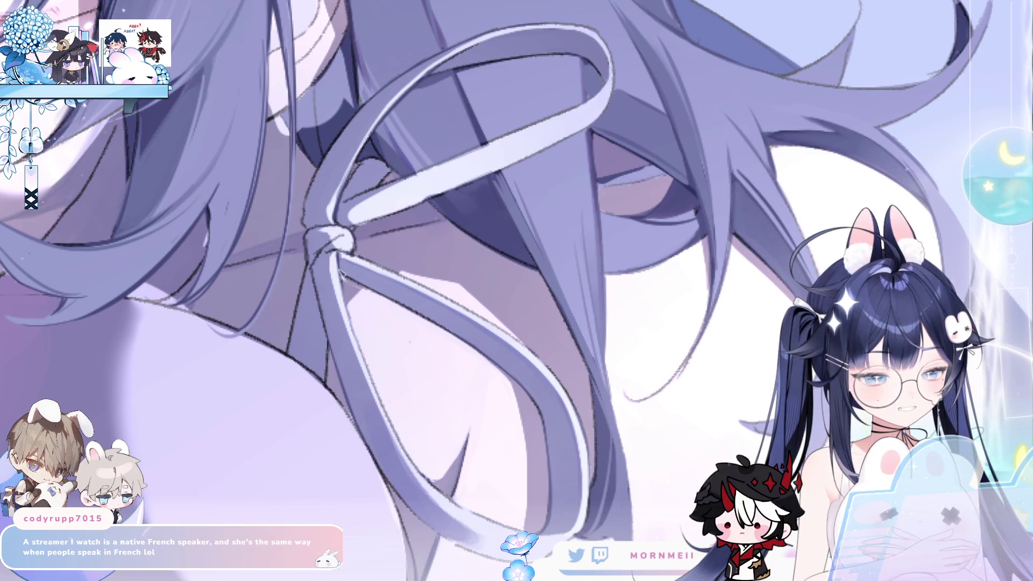
pyautogui.press('m')
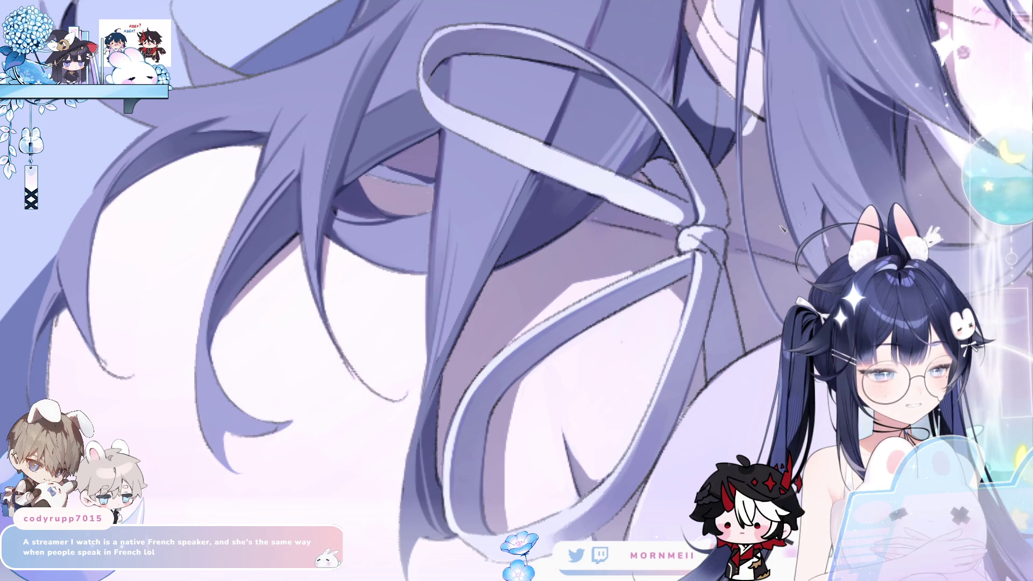
pyautogui.press('m')
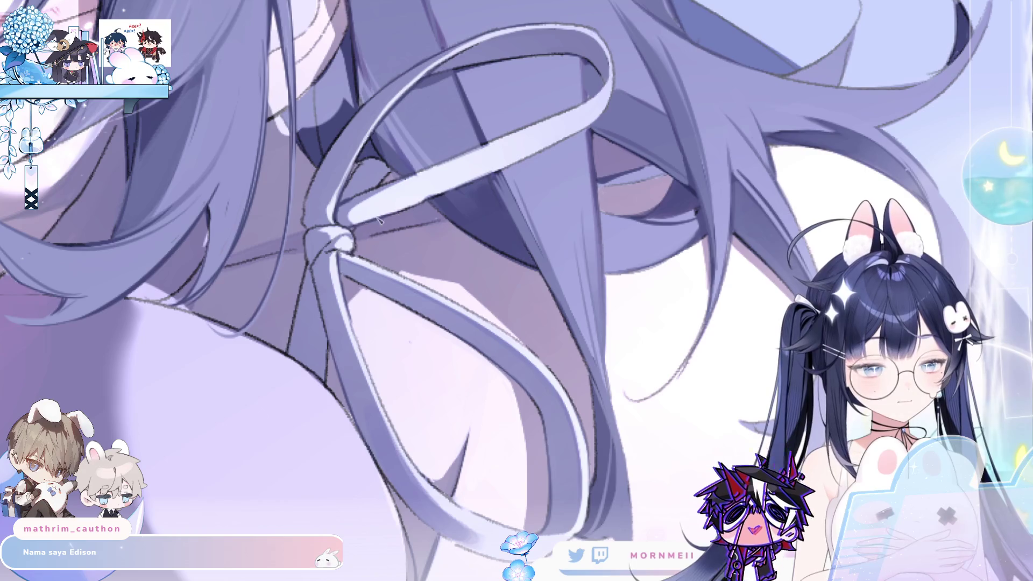
pyautogui.moveTo(489, 193); pyautogui.dragTo(435, 214)
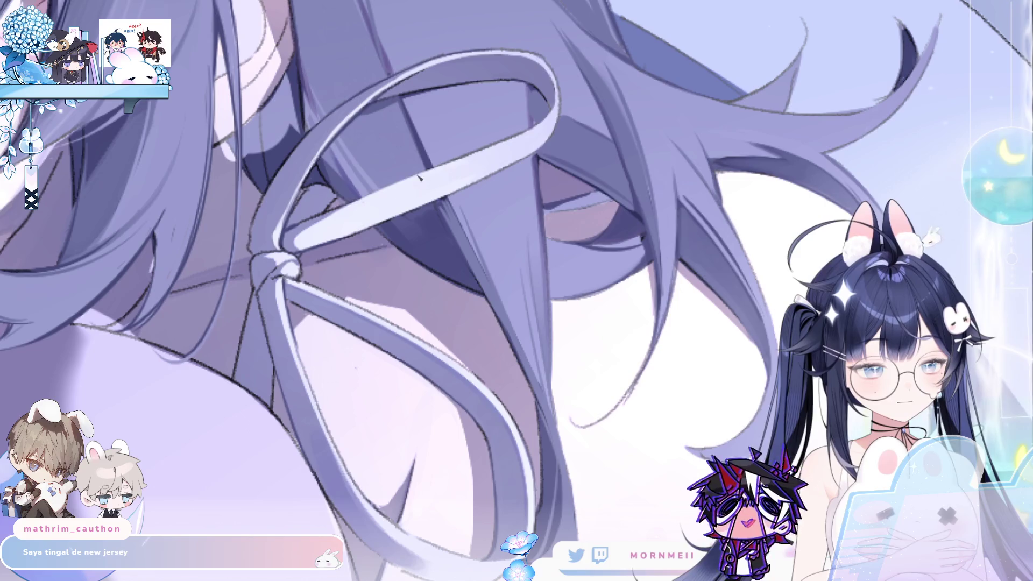
pyautogui.press('m')
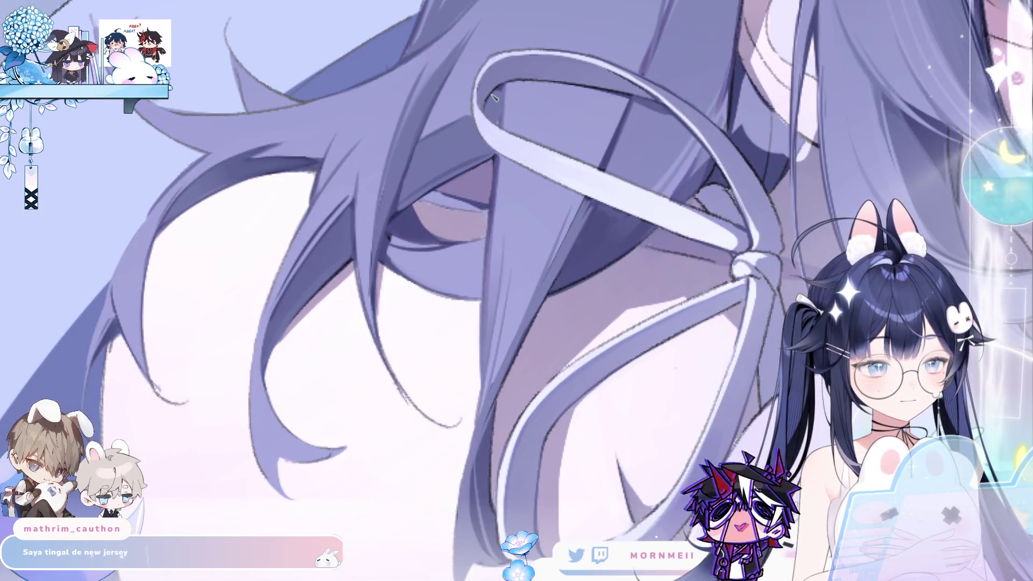
pyautogui.press('m')
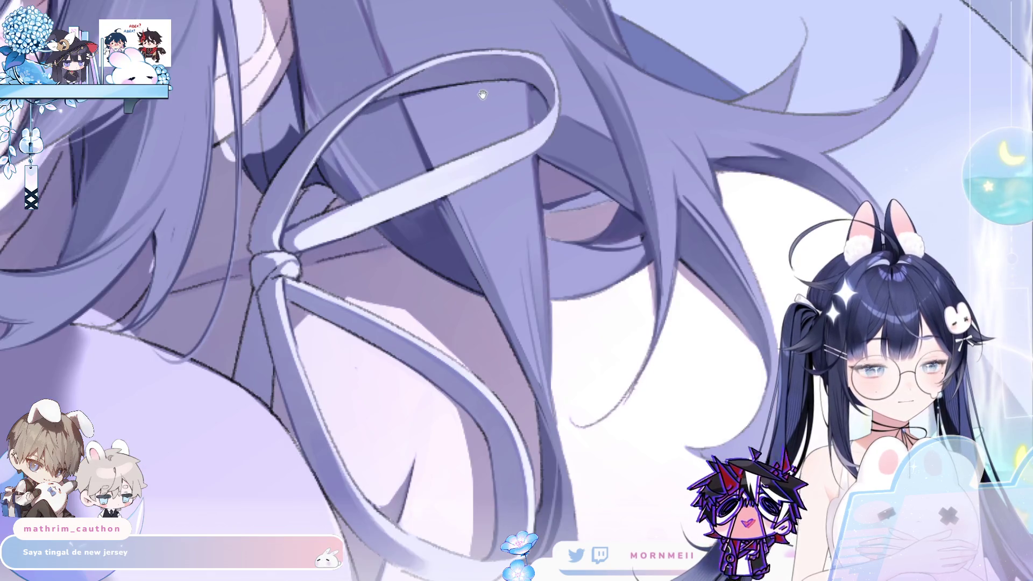
pyautogui.moveTo(509, 78); pyautogui.dragTo(471, 148)
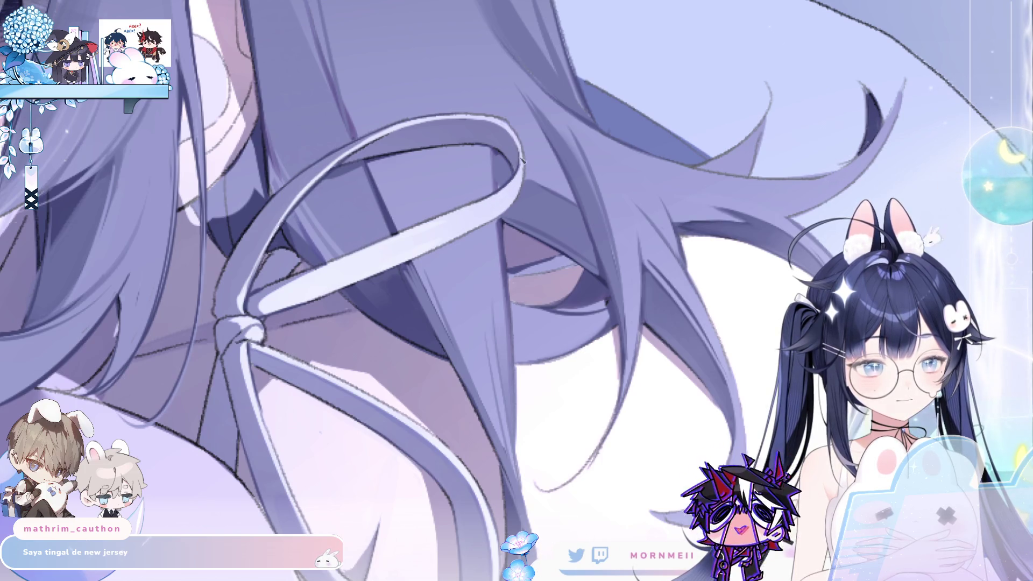
pyautogui.press('m')
pyautogui.press('m')
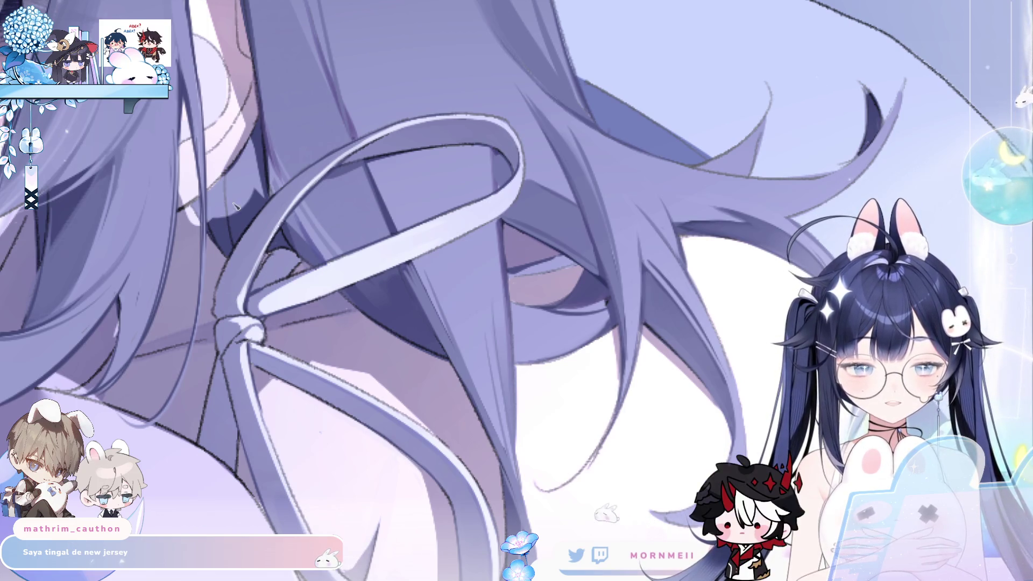
pyautogui.scroll(-3, 298, 197)
pyautogui.moveTo(298, 197); pyautogui.dragTo(444, 181)
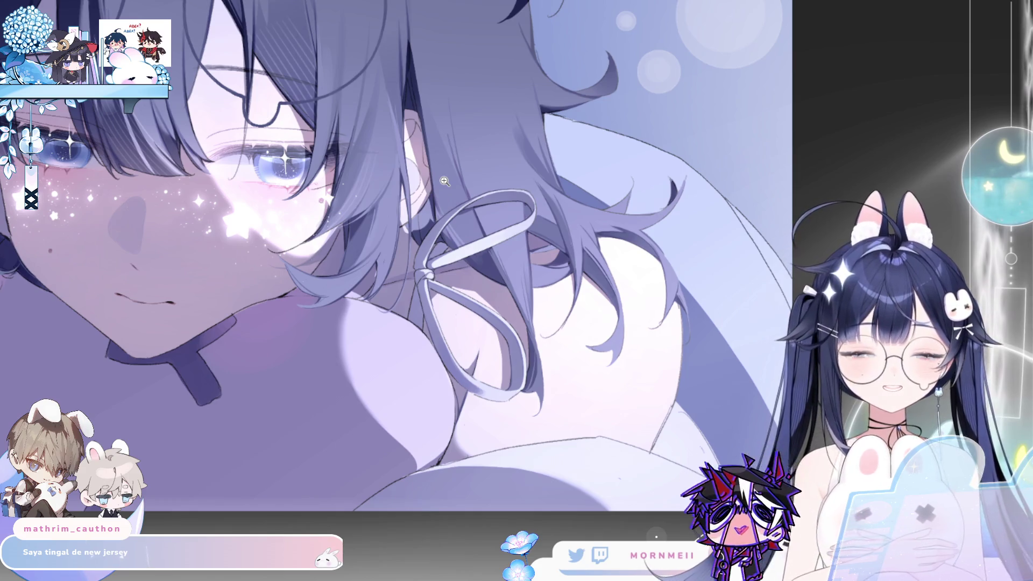
# - Zoom in on the neck ribbon, then view the whole artwork mirrored and restored
pyautogui.click(439, 199)
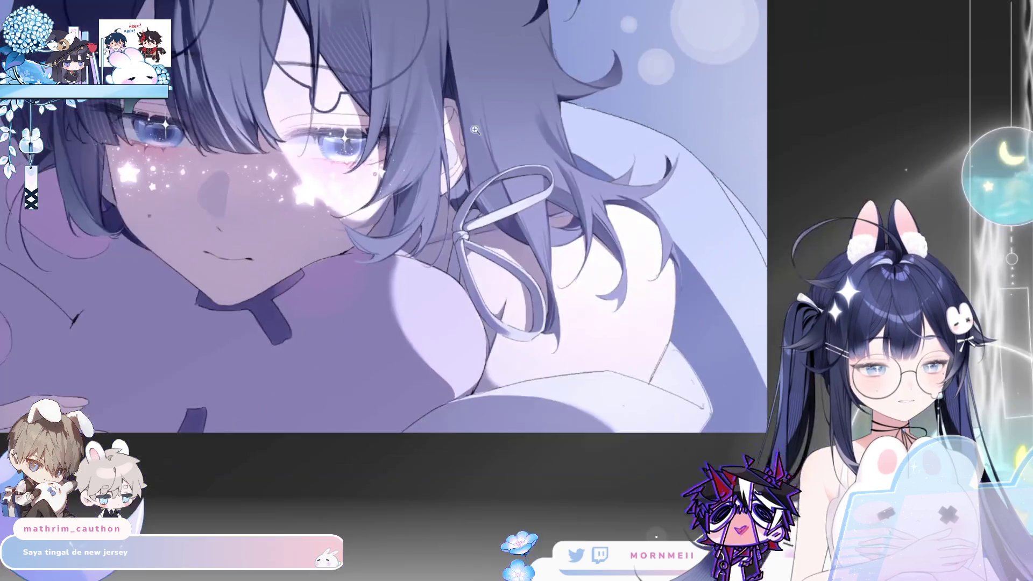
pyautogui.hotkey('ctrl', '0')
pyautogui.press('h')
pyautogui.press('h')
pyautogui.scroll(5, 563, 146)
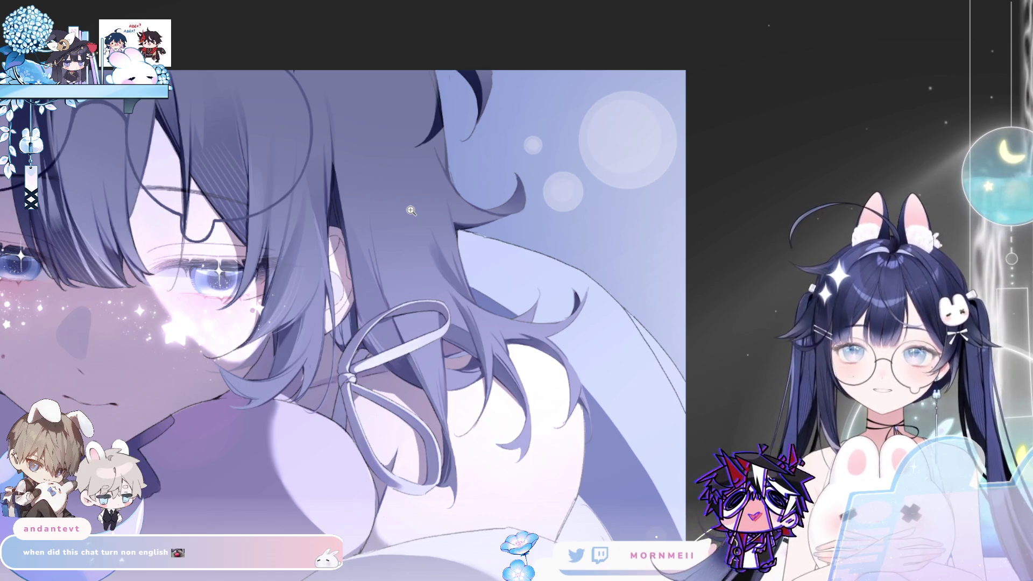
# - Paint darker strokes on the hair strands beside the ribbon
pyautogui.click(354, 307)
pyautogui.click(354, 307)
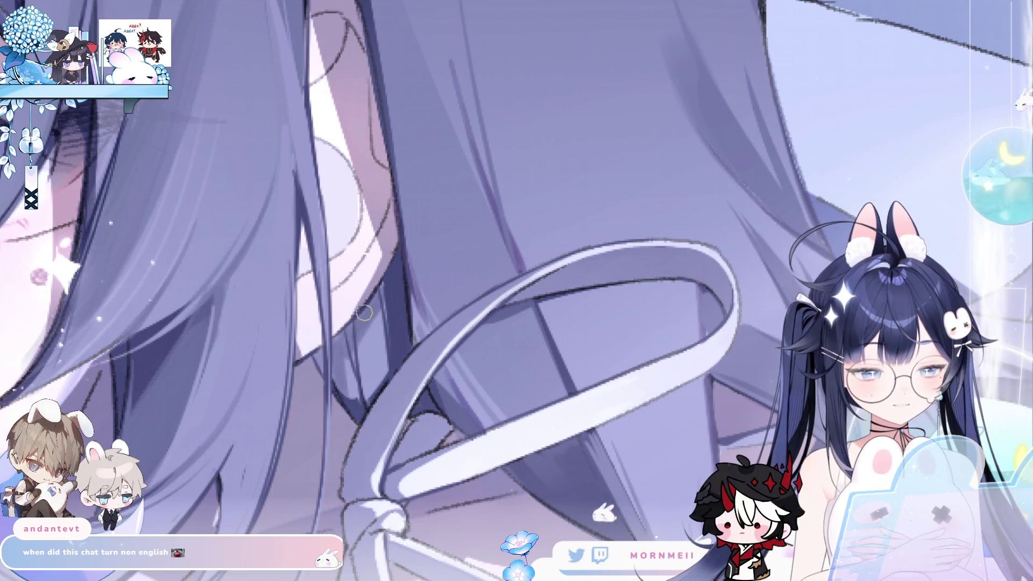
pyautogui.moveTo(347, 350)
pyautogui.mouseDown()
pyautogui.moveTo(396, 306)
pyautogui.moveTo(395, 343)
pyautogui.moveTo(339, 390)
pyautogui.moveTo(359, 401)
pyautogui.moveTo(375, 385)
pyautogui.mouseUp()
pyautogui.scroll(-5, 573, 129)
pyautogui.scroll(5, 436, 183)
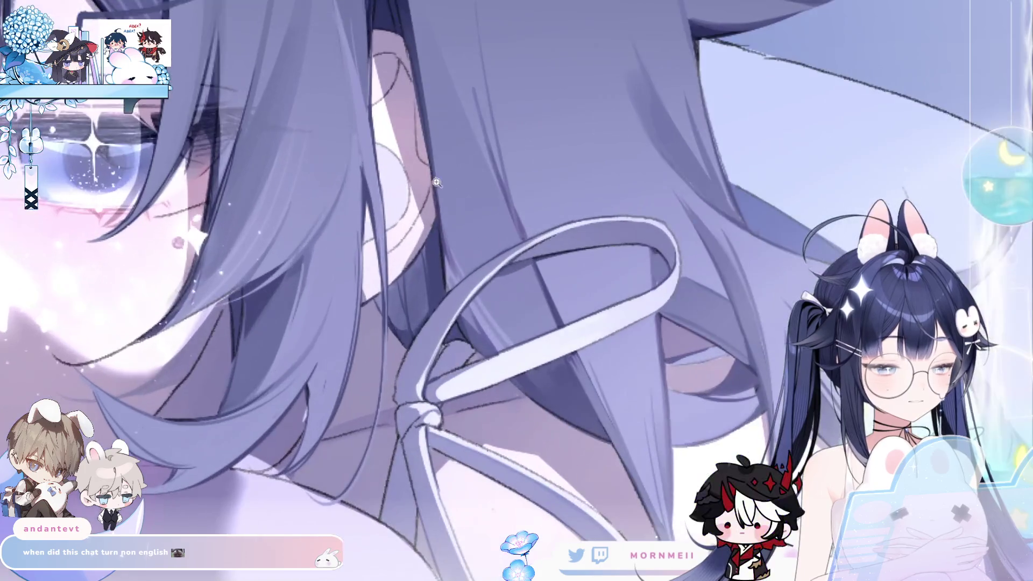
pyautogui.scroll(-5, 447, 228)
pyautogui.scroll(5, 464, 199)
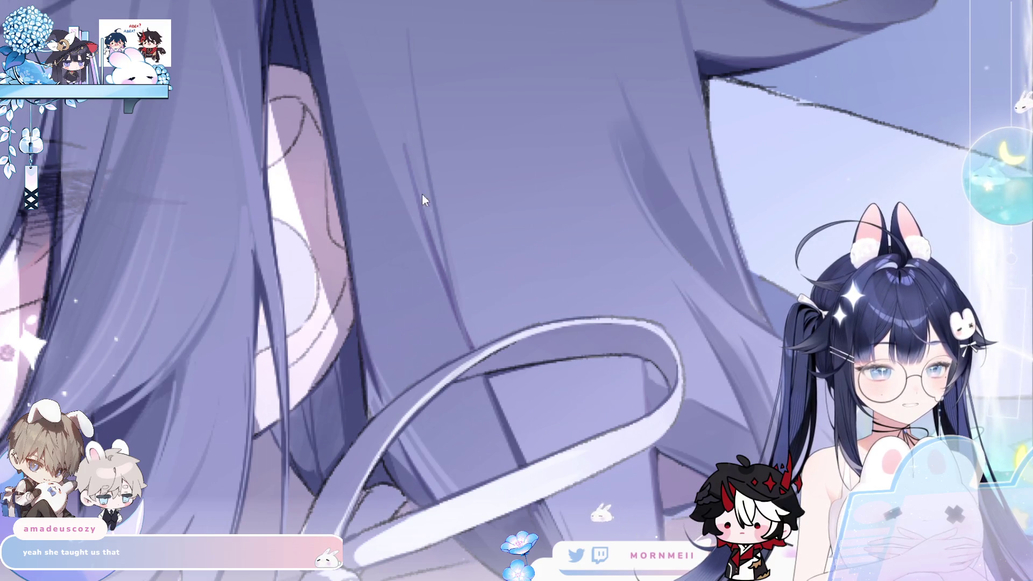
# - Zoom in on the hair, eye and glasses, then fit the whole illustration in the window
pyautogui.click(524, 135)
pyautogui.click(485, 115)
pyautogui.click(461, 95)
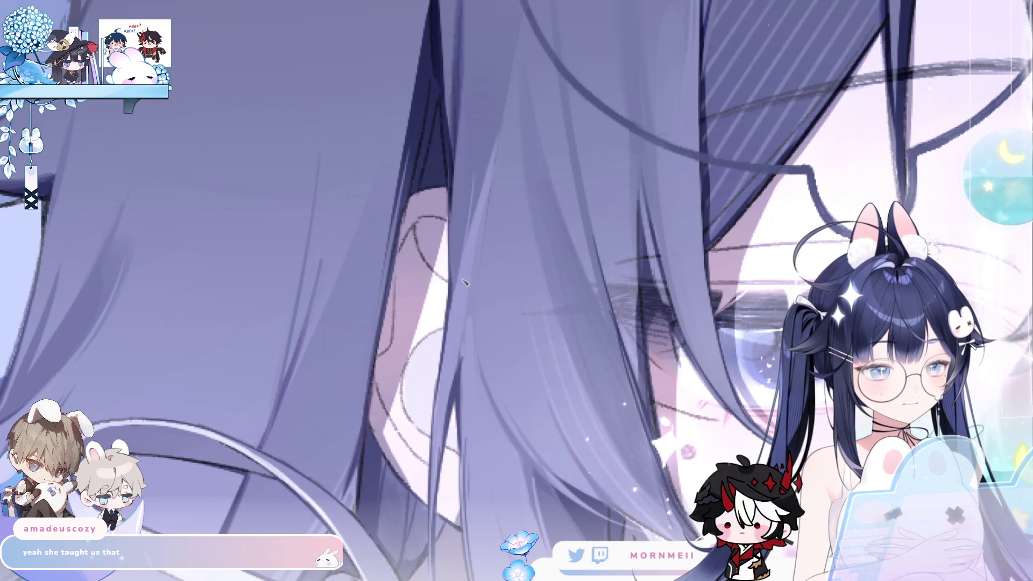
pyautogui.click(510, 188)
pyautogui.click(518, 165)
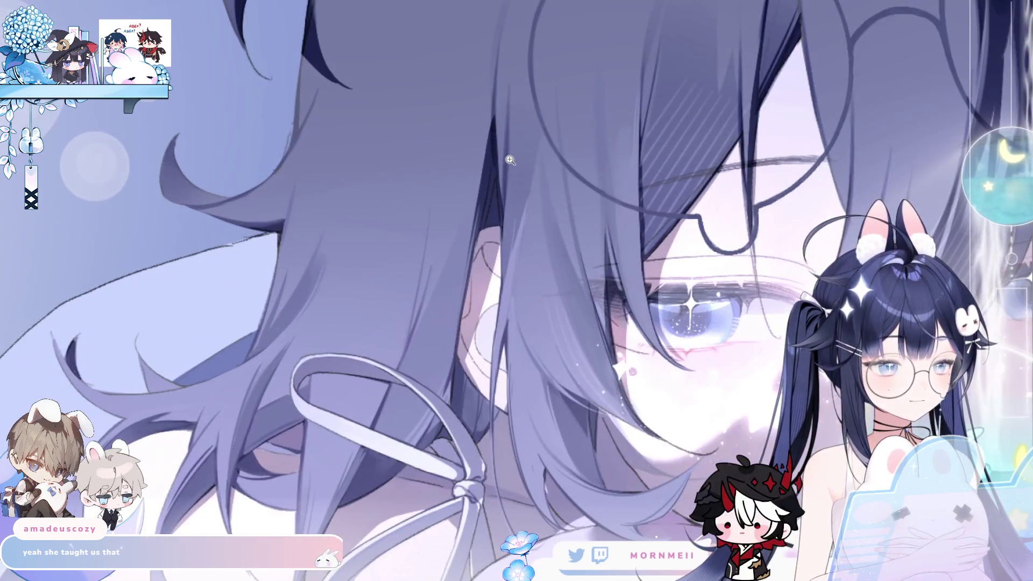
pyautogui.scroll(1, 508, 160)
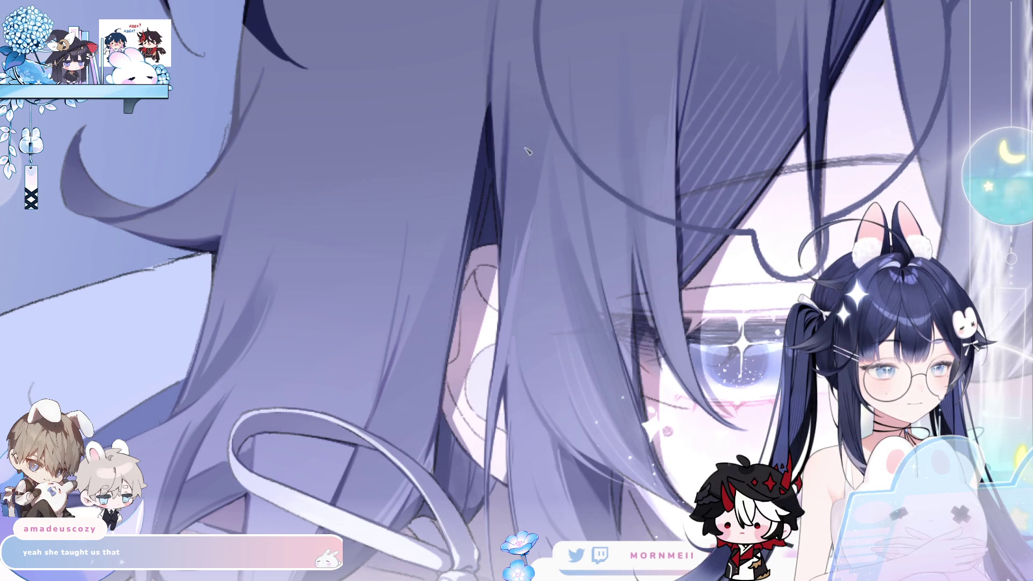
pyautogui.click(525, 154)
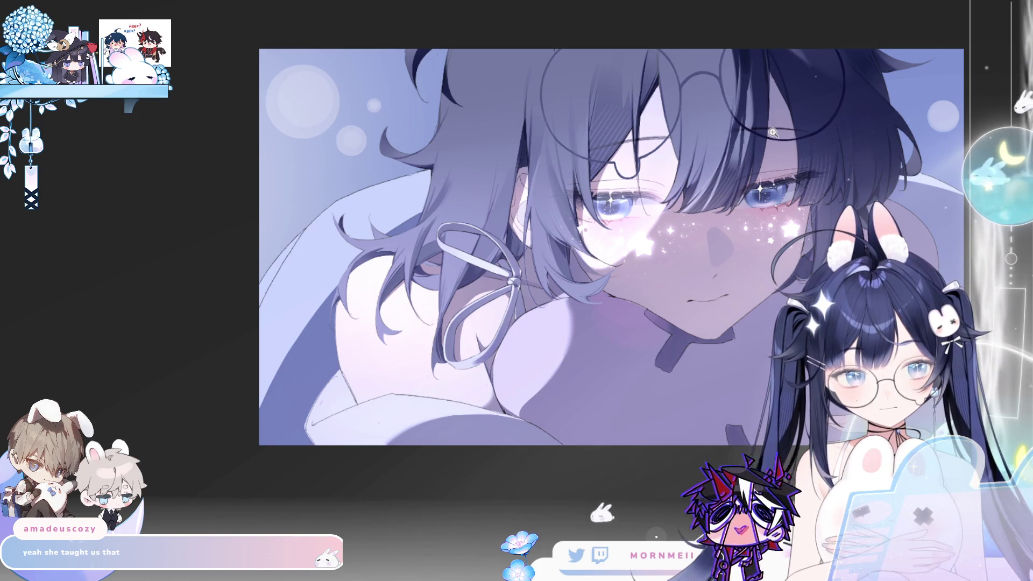
# - Zoom in about 2.7x on the top of the hair to inspect the line work
pyautogui.scroll(4, 519, 135)
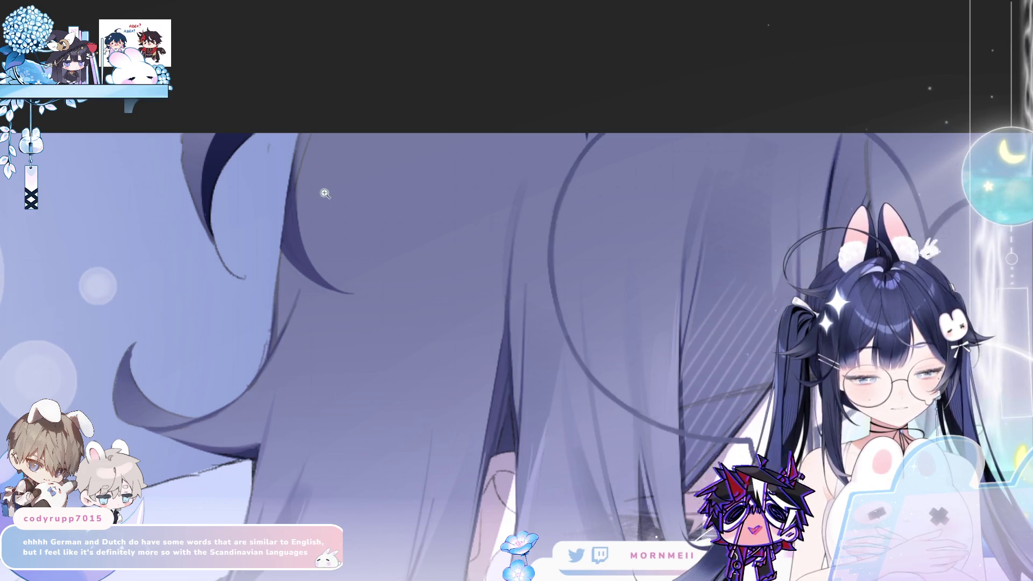
# - Fit the artwork to the window, then enlarge it to show face, star blush and ribbon
pyautogui.click(101, 365)
pyautogui.click(295, 265)
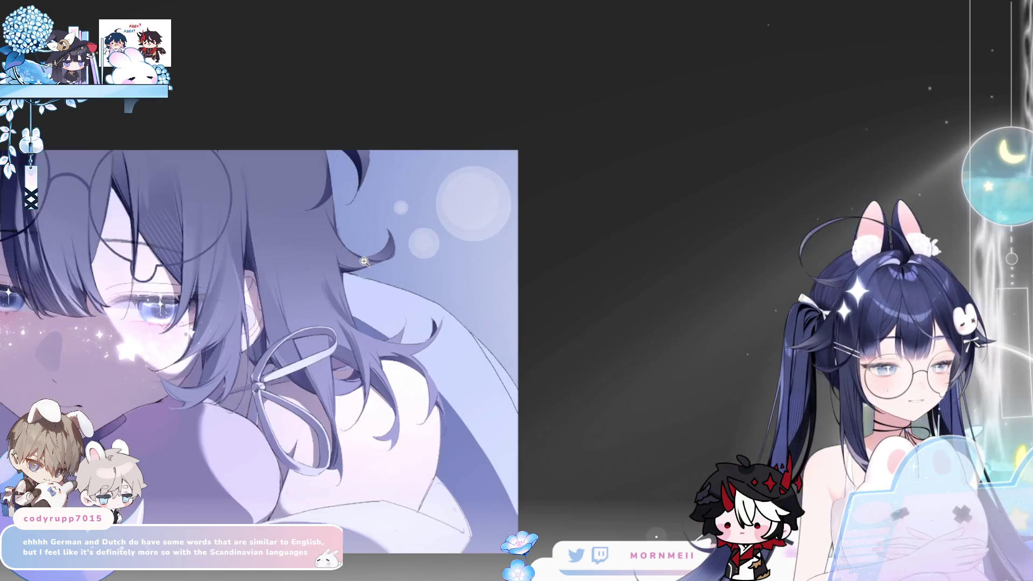
# - Zoom in about 2.4x on the hair ends and ribbon beside the neck
pyautogui.click(278, 293)
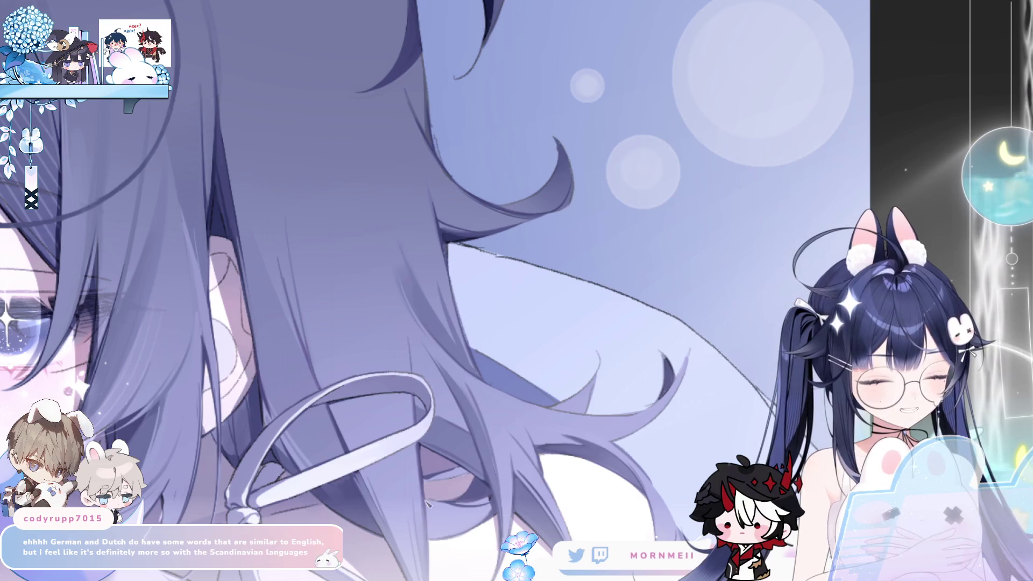
# - Pan up to the ribbon bow and over toward the eye, then zoom out to the full illustration
pyautogui.moveTo(455, 532); pyautogui.dragTo(410, 225)
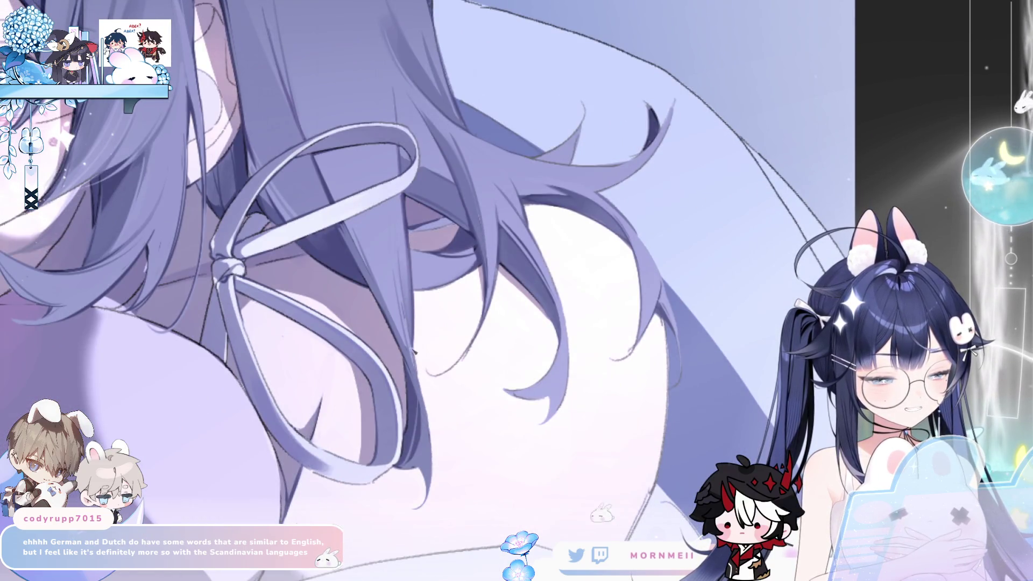
pyautogui.scroll(-3, 425, 504)
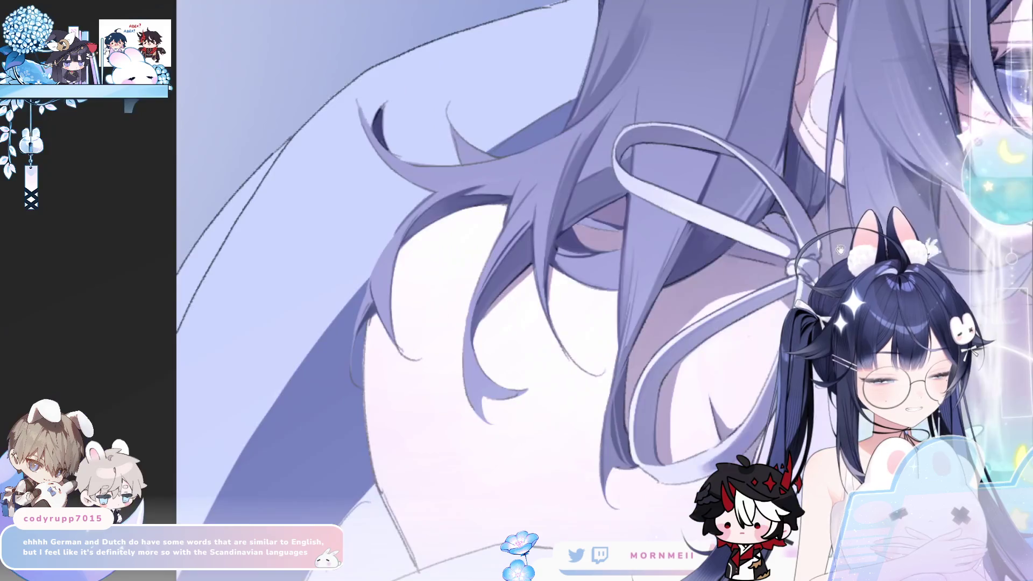
pyautogui.scroll(3, 318, 405)
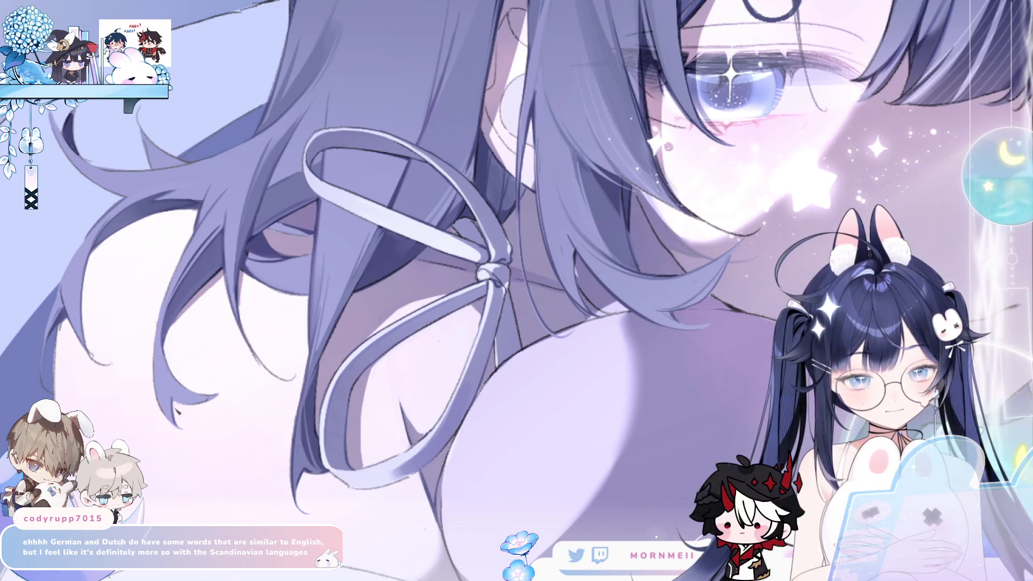
pyautogui.hscroll(-3, 240, 318)
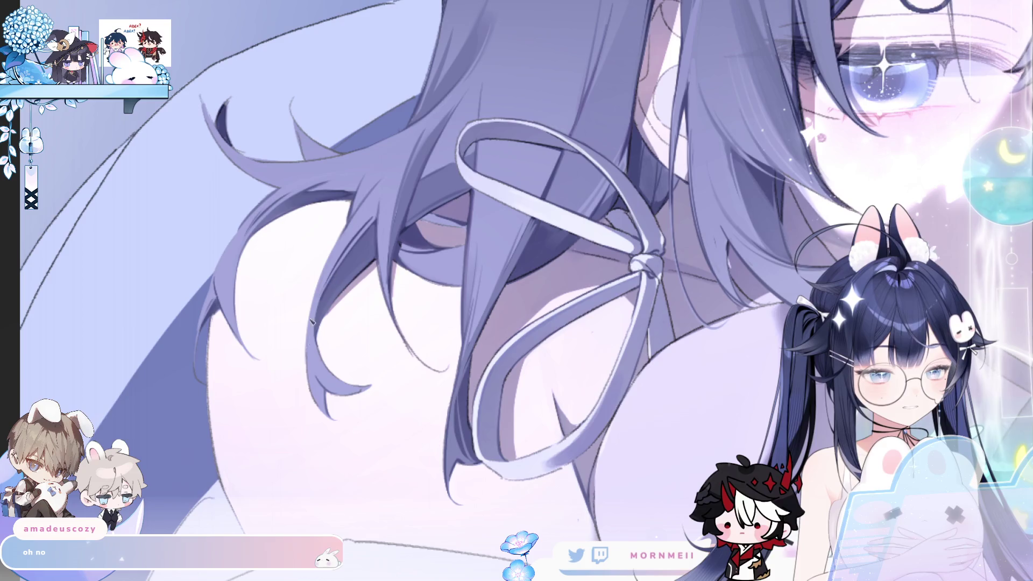
pyautogui.scroll(-5, 366, 212)
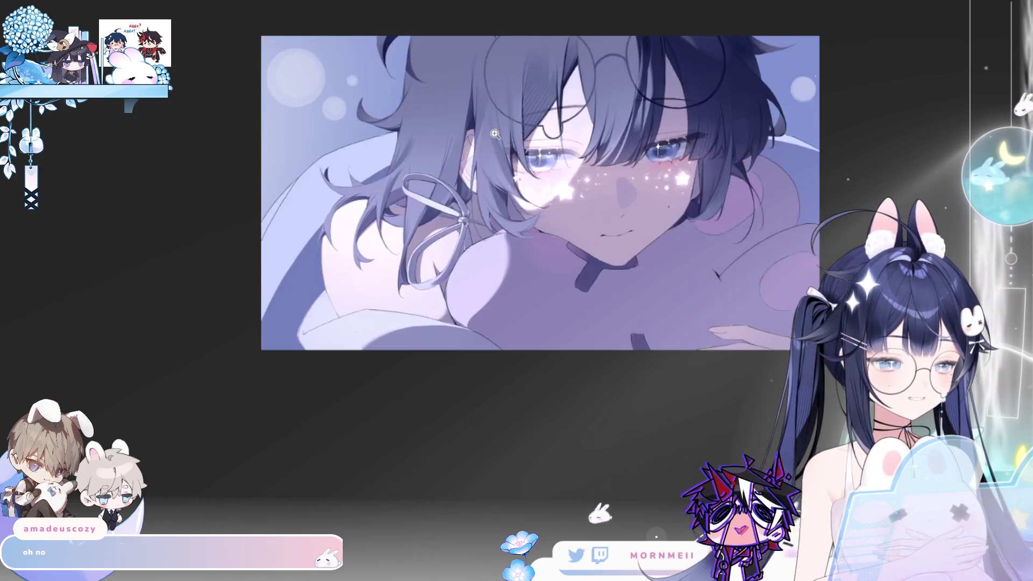
# - Enlarge the face for a close review, then mirror the view and fit the whole illustration in the window
pyautogui.click(550, 103)
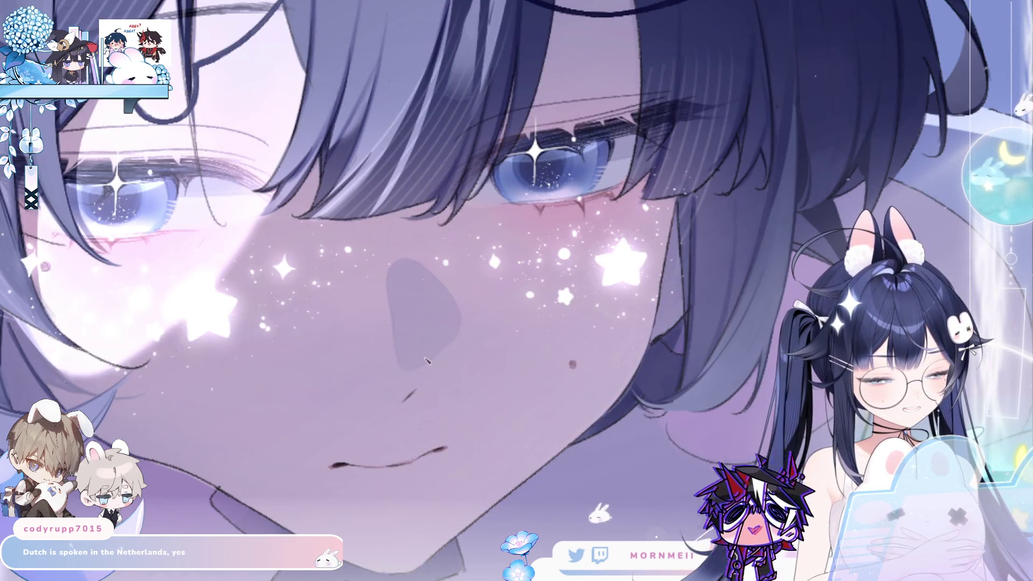
pyautogui.scroll(-2, 459, 325)
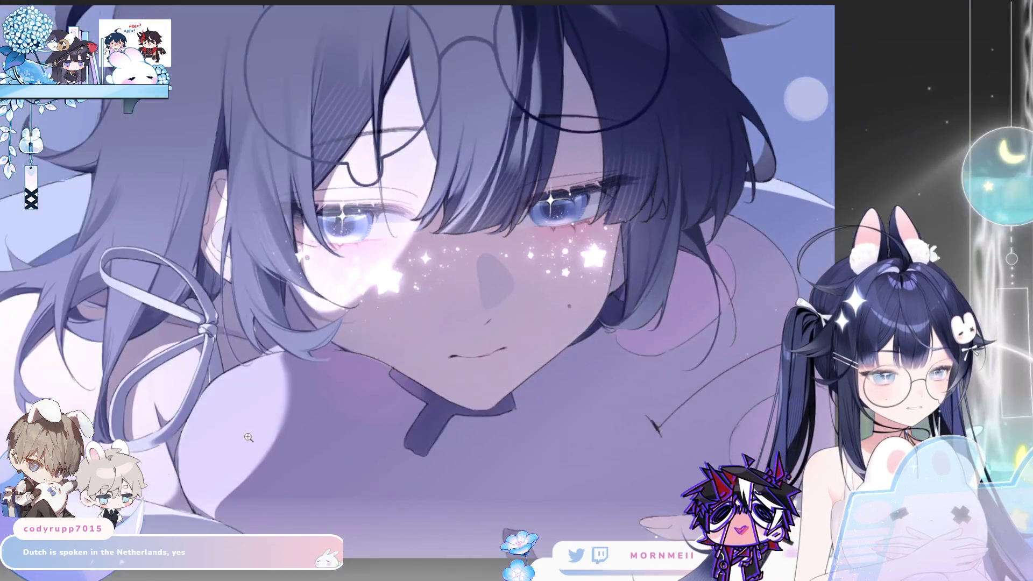
pyautogui.press('h')
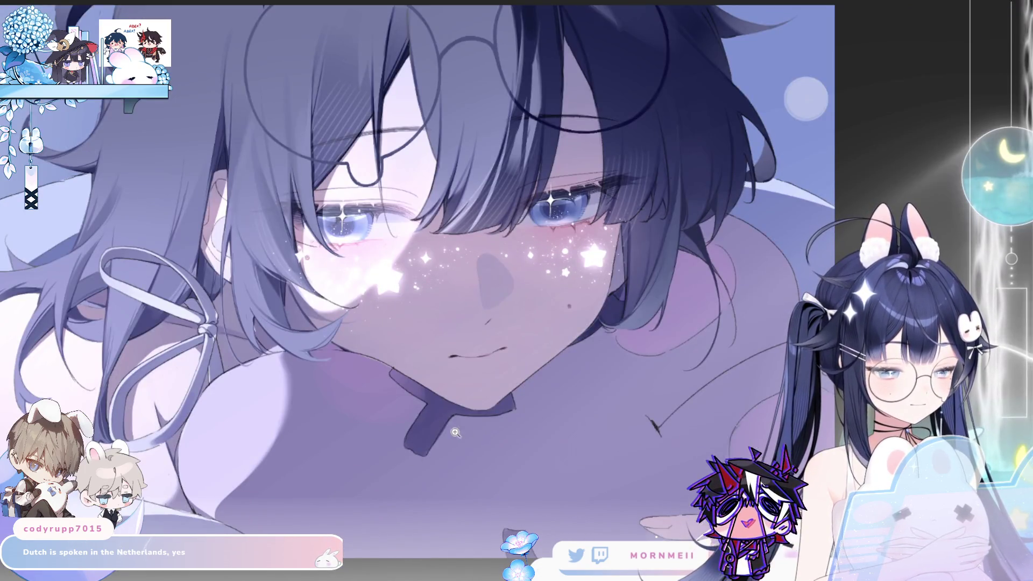
pyautogui.scroll(3, 693, 320)
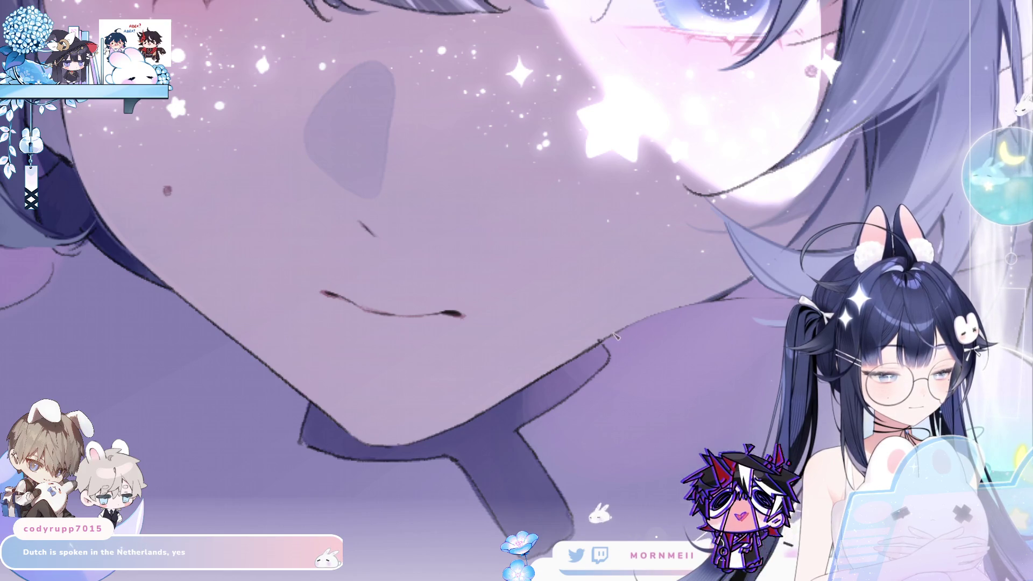
pyautogui.scroll(-1, 662, 323)
pyautogui.scroll(-2, 521, 387)
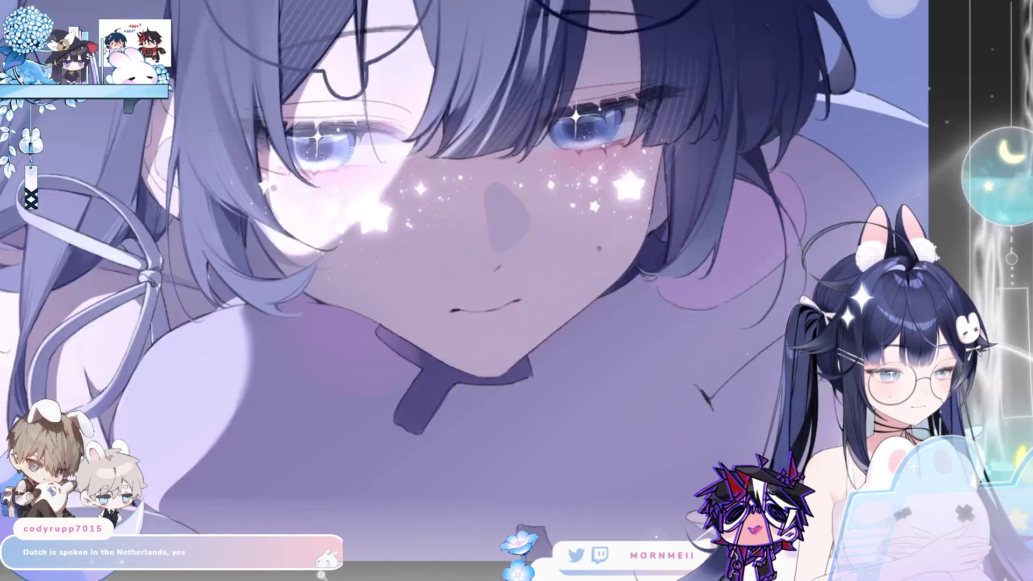
pyautogui.scroll(-1, 530, 399)
pyautogui.press('h')
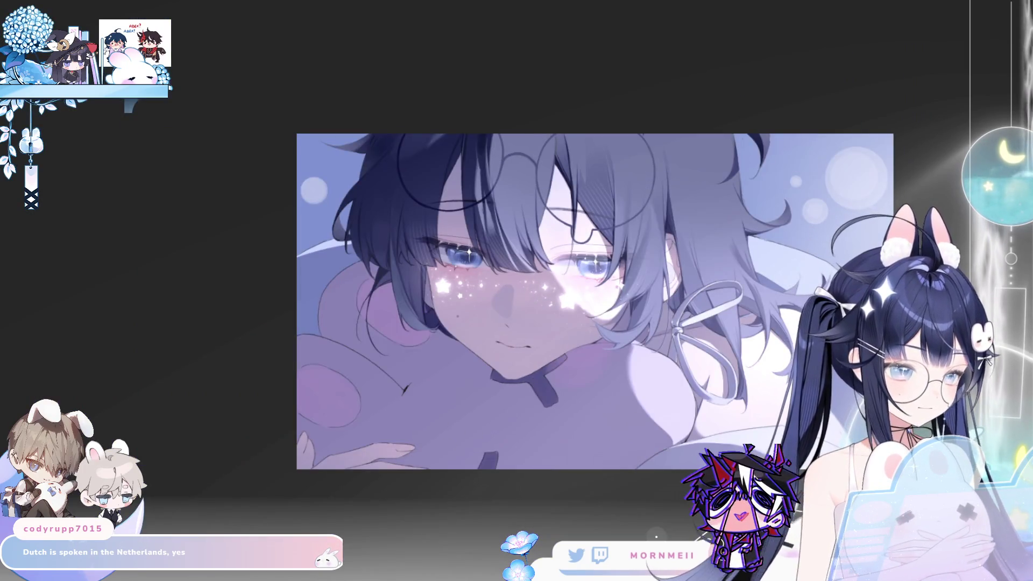
pyautogui.hotkey('ctrl', '0')
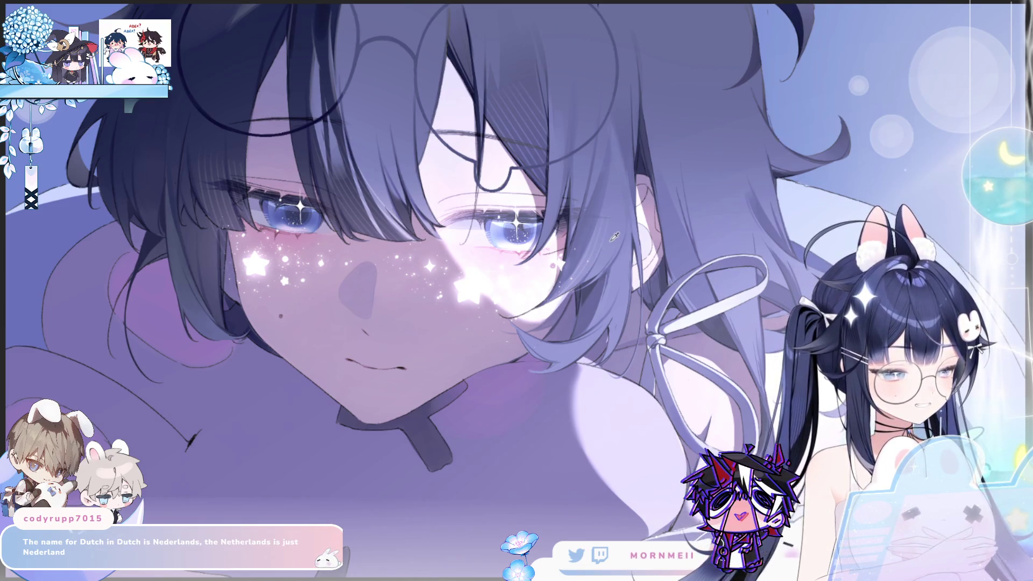
# - Paint a faint light stroke across the hair top, compare it with undo/redo, then discard it
pyautogui.press('h')
pyautogui.scroll(2, 334, 111)
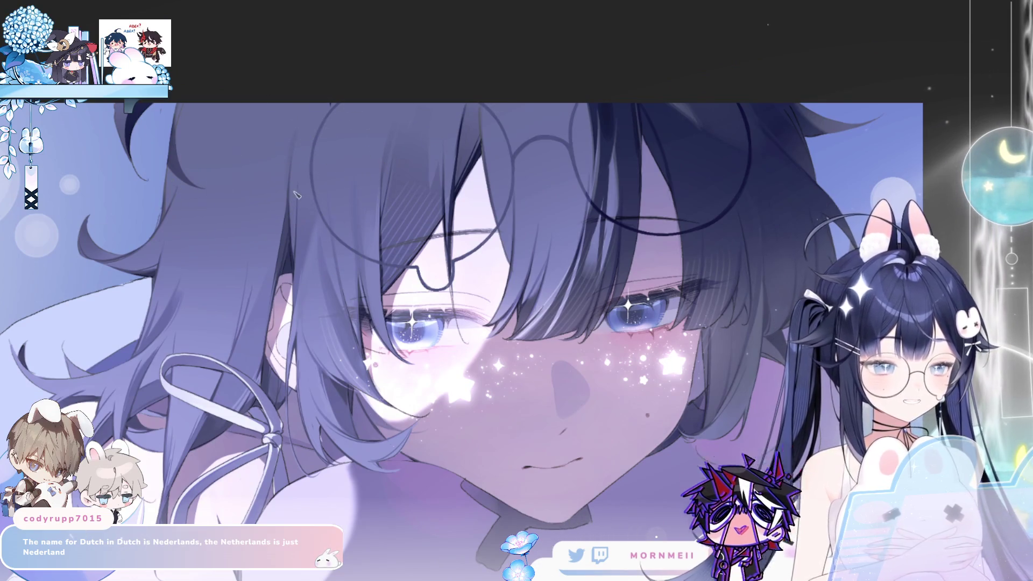
pyautogui.moveTo(242, 161); pyautogui.dragTo(691, 146)
pyautogui.hotkey('ctrl', 'z')
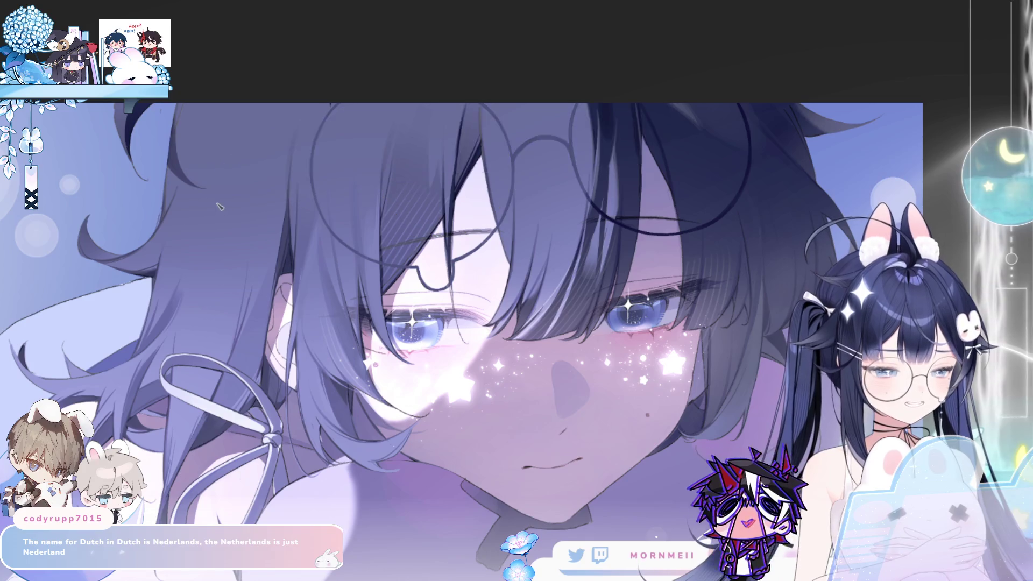
pyautogui.hotkey('ctrl', 'y')
pyautogui.hotkey('ctrl', 'z')
pyautogui.hotkey('ctrl', 'y')
pyautogui.hotkey('ctrl', 'y')
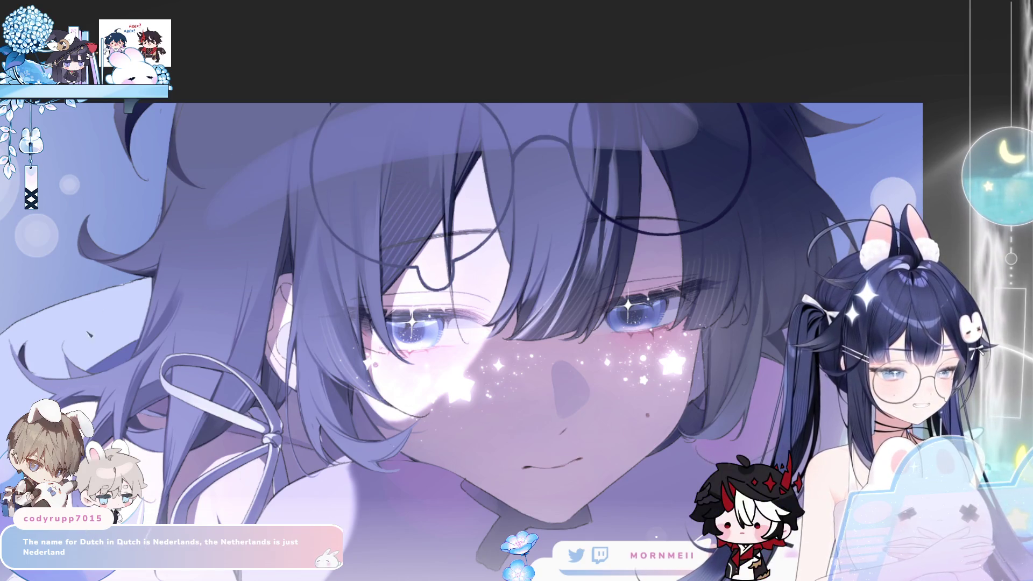
pyautogui.hotkey('ctrl', 'z')
pyautogui.hotkey('ctrl', 'y')
pyautogui.hotkey('ctrl', 'z')
pyautogui.hotkey('ctrl', 'y')
pyautogui.hotkey('ctrl', 'z')
# - Paint a new faint highlight lower across the hair, check it mirrored, and keep it
pyautogui.moveTo(237, 164); pyautogui.dragTo(571, 170)
pyautogui.press('m')
pyautogui.press('m')
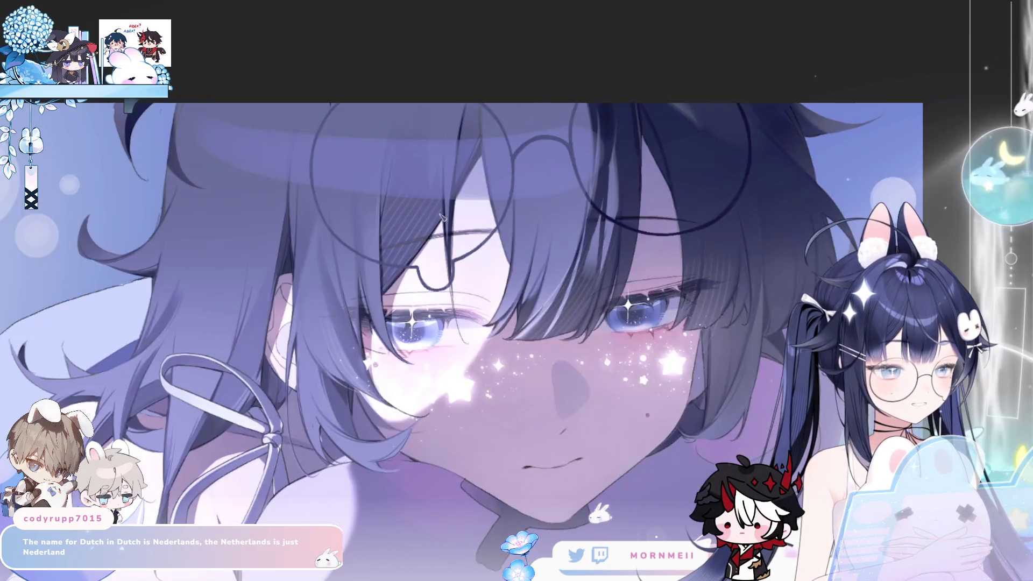
pyautogui.hotkey('ctrl', 'z')
pyautogui.hotkey('ctrl', 'y')
pyautogui.hotkey('ctrl', 'z')
pyautogui.hotkey('ctrl', 'y')
pyautogui.press('m')
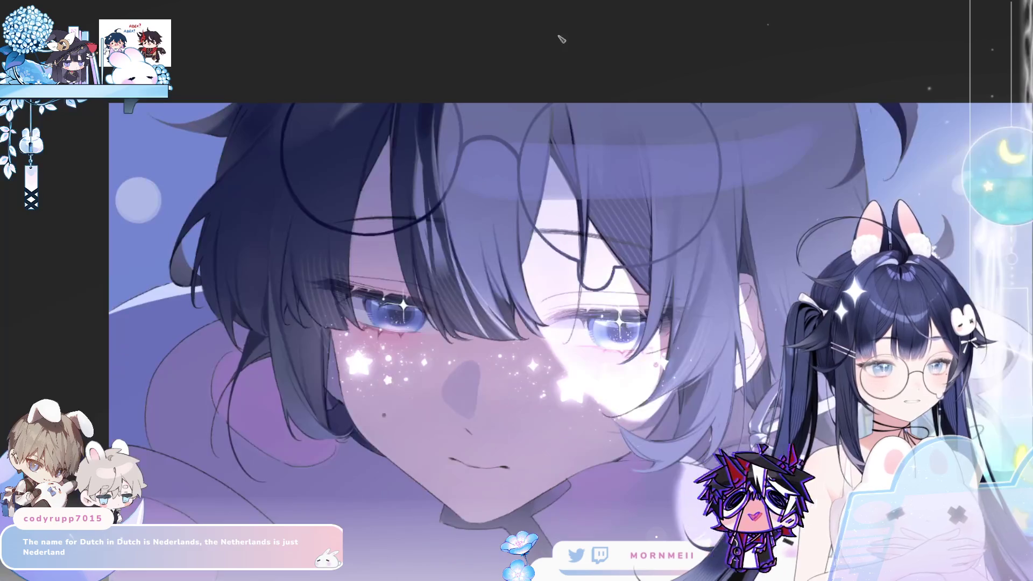
pyautogui.moveTo(585, 184); pyautogui.dragTo(326, 201)
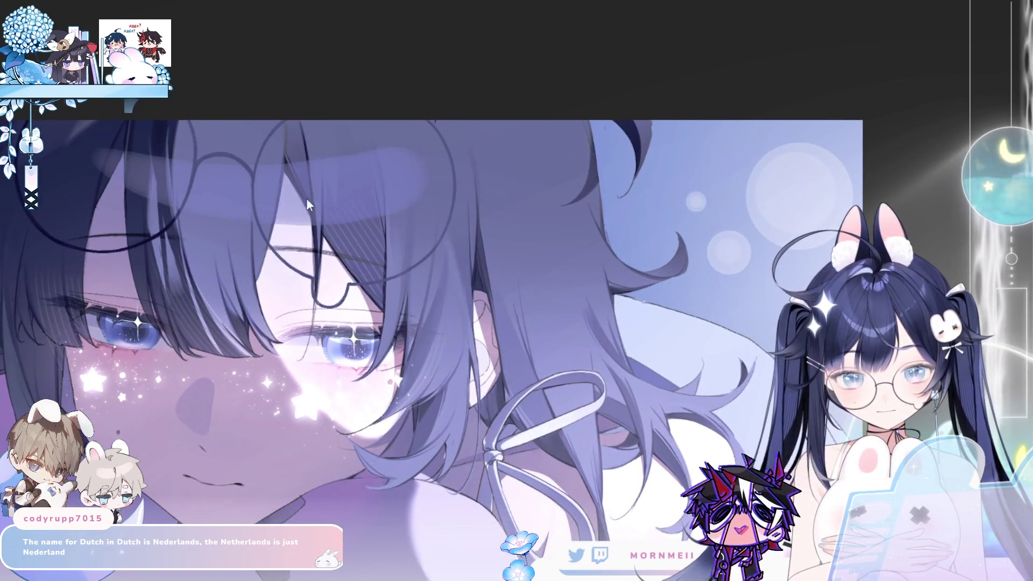
pyautogui.hotkey('ctrl', 'z')
pyautogui.hotkey('ctrl', 'y')
pyautogui.hotkey('ctrl', 'z')
pyautogui.hotkey('ctrl', 'y')
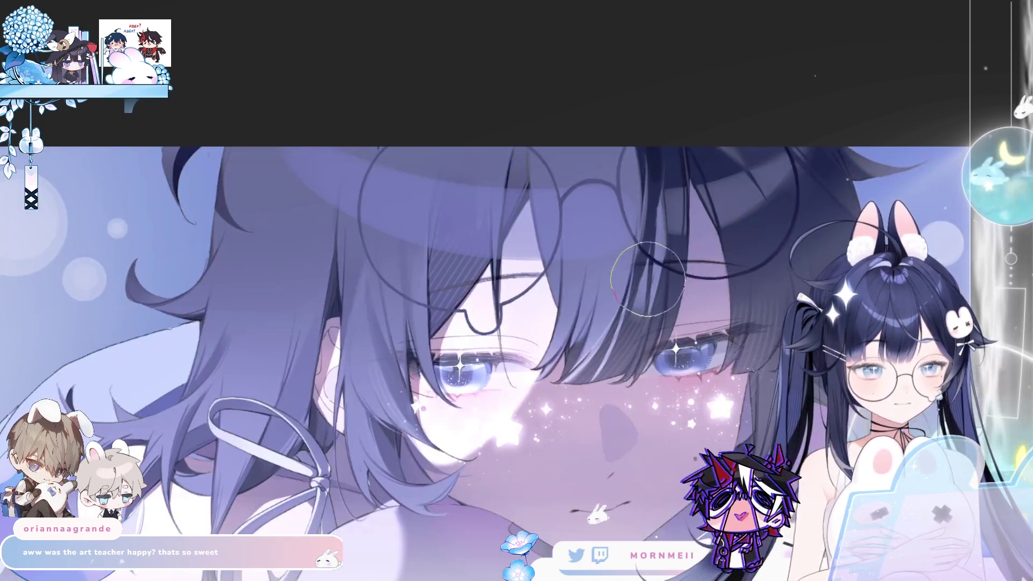
# - Zoom out to show the cushion-framed portrait in full, then mirror it for review
pyautogui.click(669, 278)
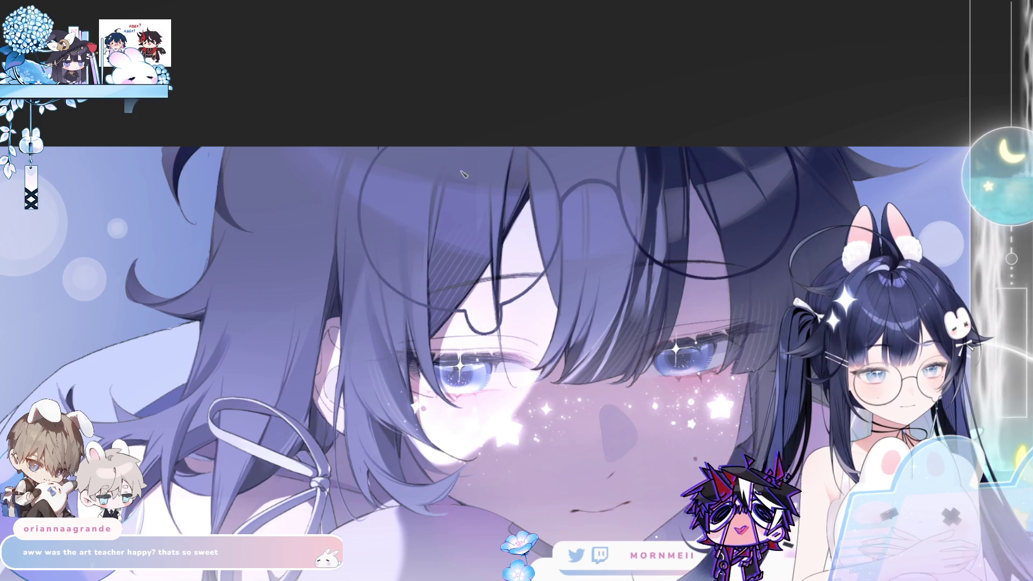
pyautogui.scroll(-2, 485, 290)
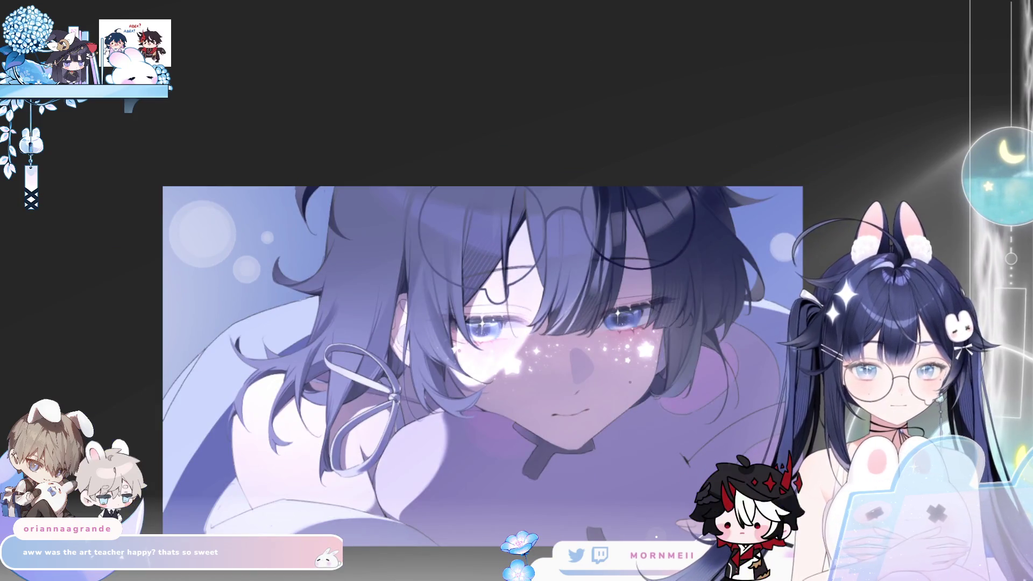
pyautogui.press('h')
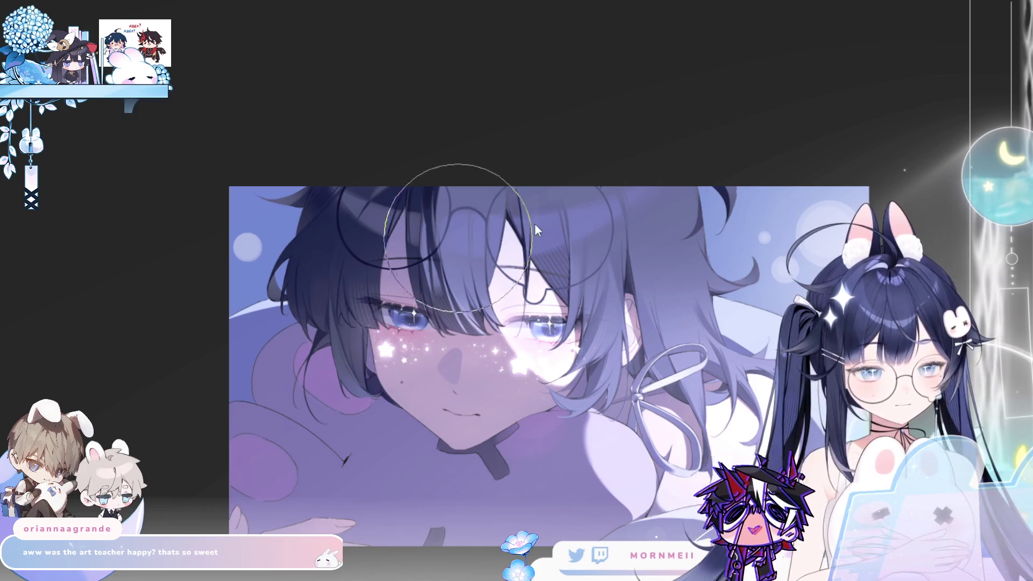